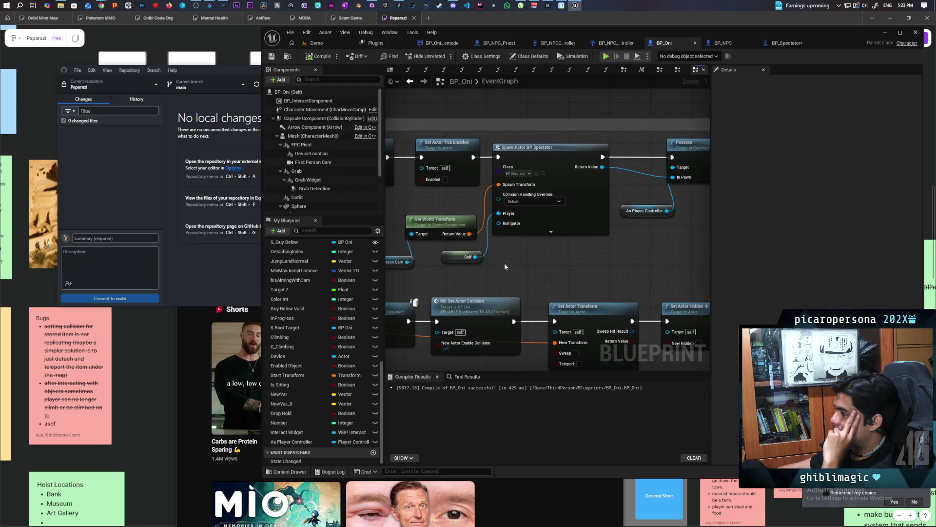
# Expand and then collapse the SpawnActor node's advanced pins in BP_Oni.
pyautogui.click(551, 231)
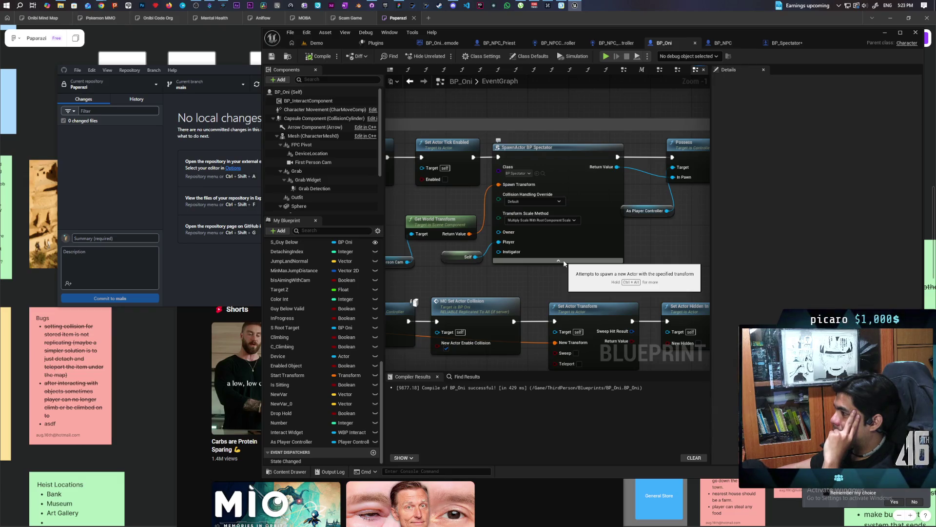
pyautogui.click(561, 261)
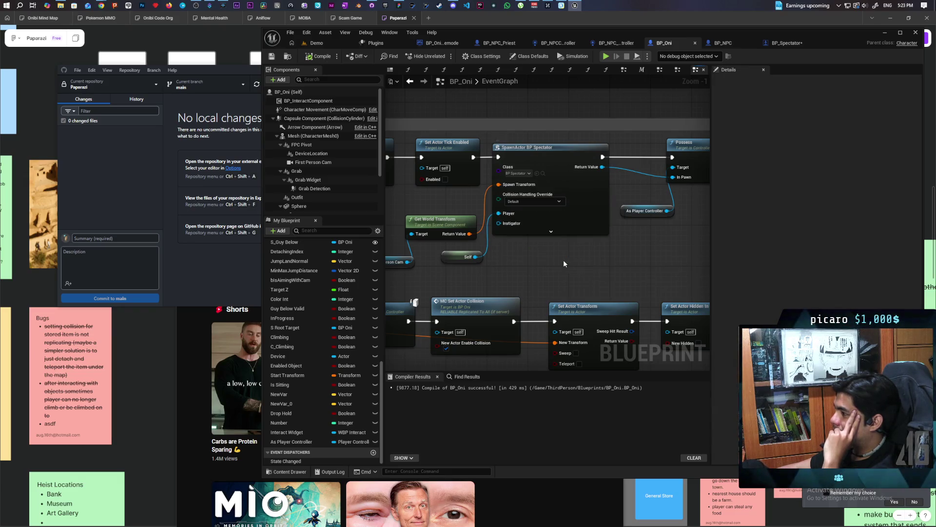
pyautogui.moveTo(552, 265)
pyautogui.mouseDown()
pyautogui.moveTo(599, 292)
pyautogui.moveTo(600, 312)
pyautogui.mouseUp()
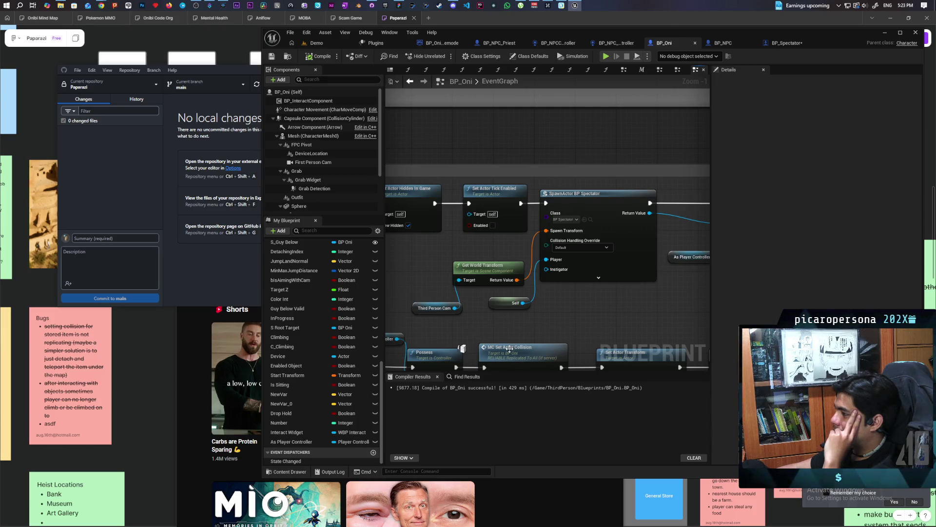
# Move the Get World Transform and Third Person Cam nodes up-left, then save BP_Oni.
pyautogui.moveTo(480, 310); pyautogui.dragTo(429, 267)
pyautogui.moveTo(490, 280)
pyautogui.mouseDown()
pyautogui.moveTo(476, 266)
pyautogui.moveTo(494, 259)
pyautogui.mouseUp()
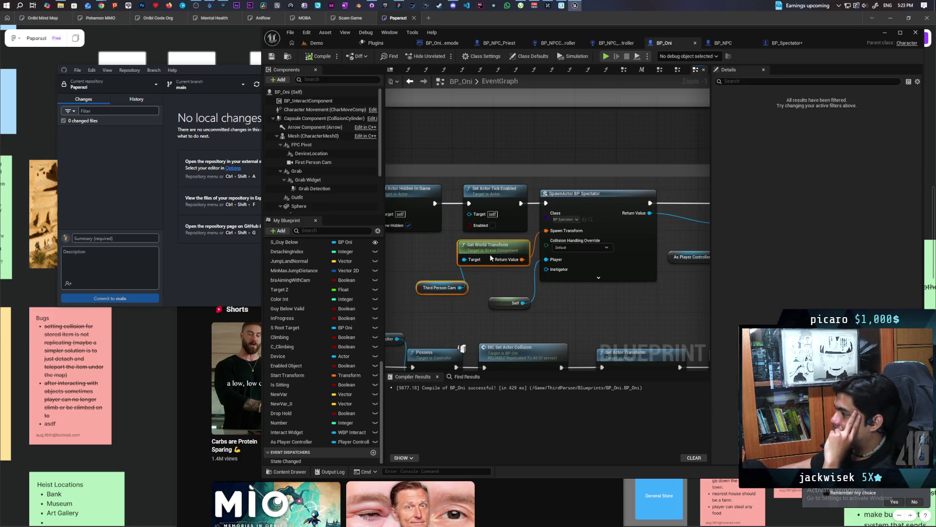
pyautogui.click(477, 304)
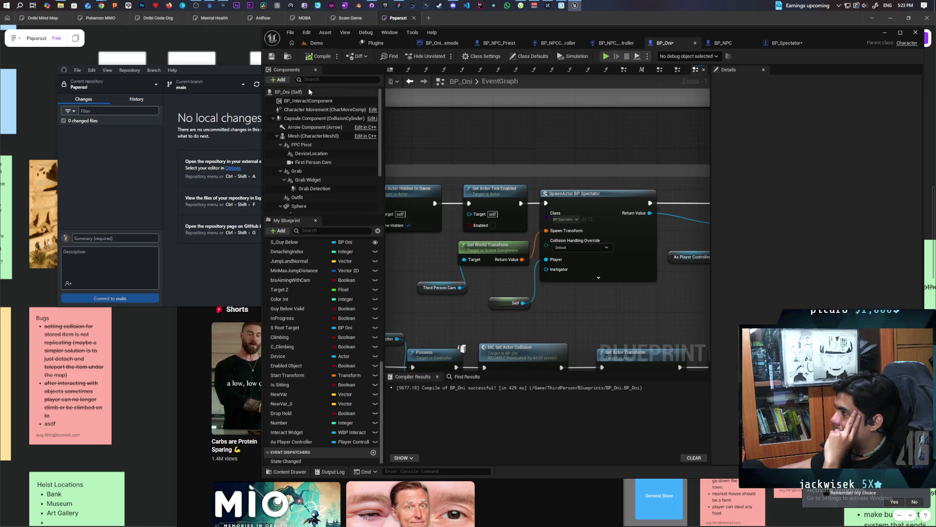
pyautogui.hotkey('ctrl', 's')
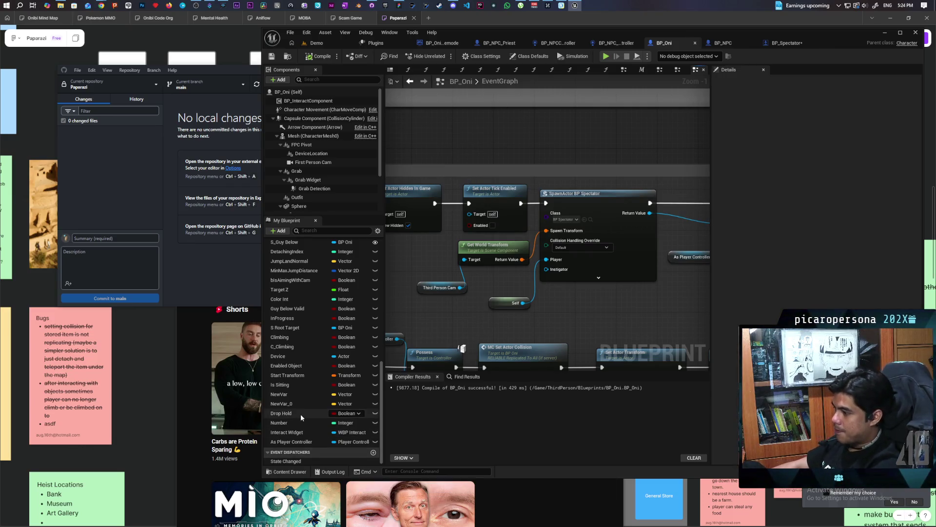
# Add a Public function named NewFunction to BP_Oni and show its advanced settings.
pyautogui.scroll(5, 309, 341)
pyautogui.scroll(7, 308, 324)
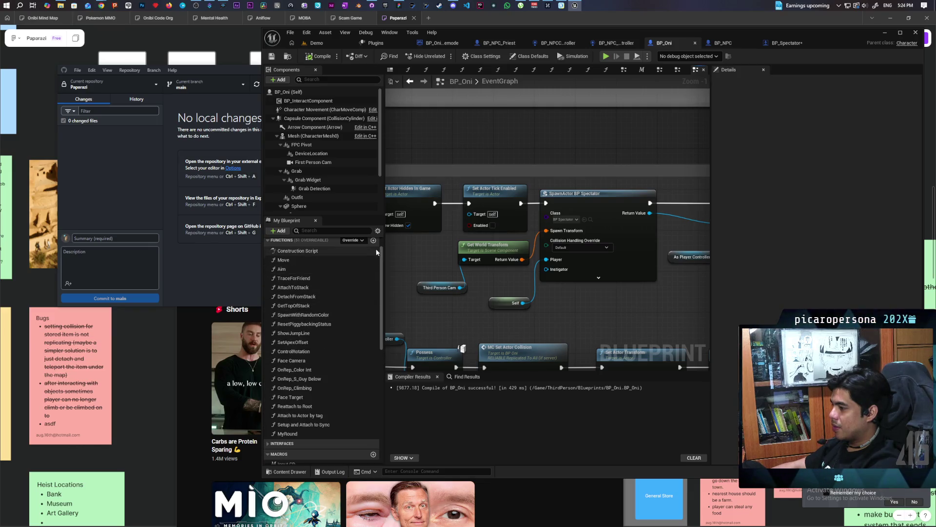
pyautogui.click(373, 240)
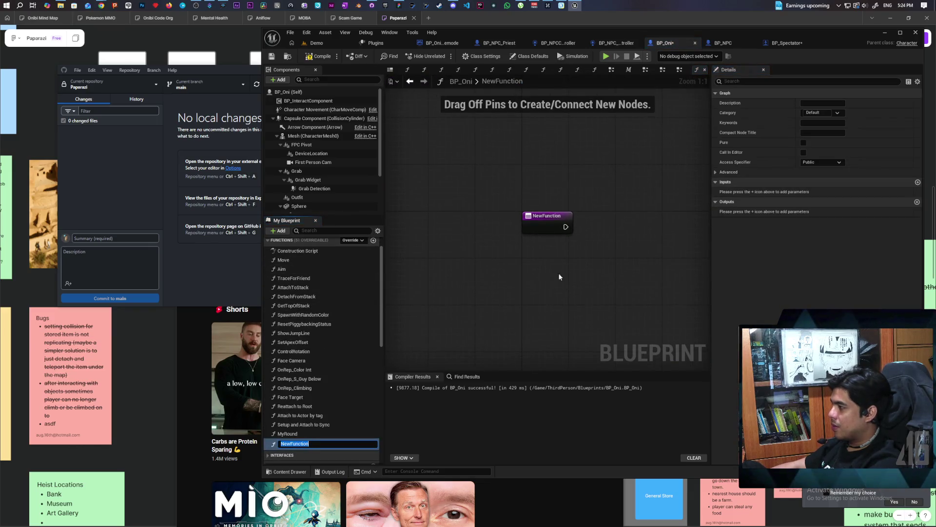
pyautogui.press('Return')
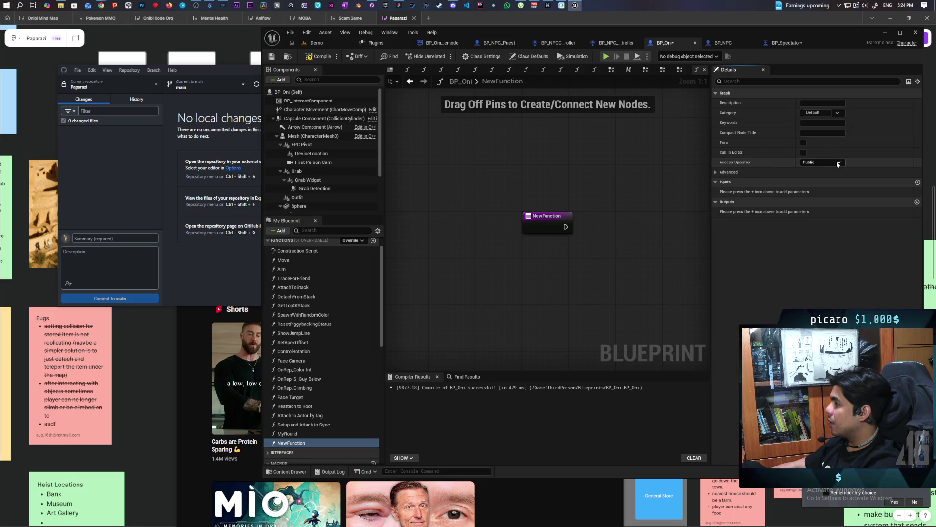
pyautogui.click(795, 239)
pyautogui.click(719, 173)
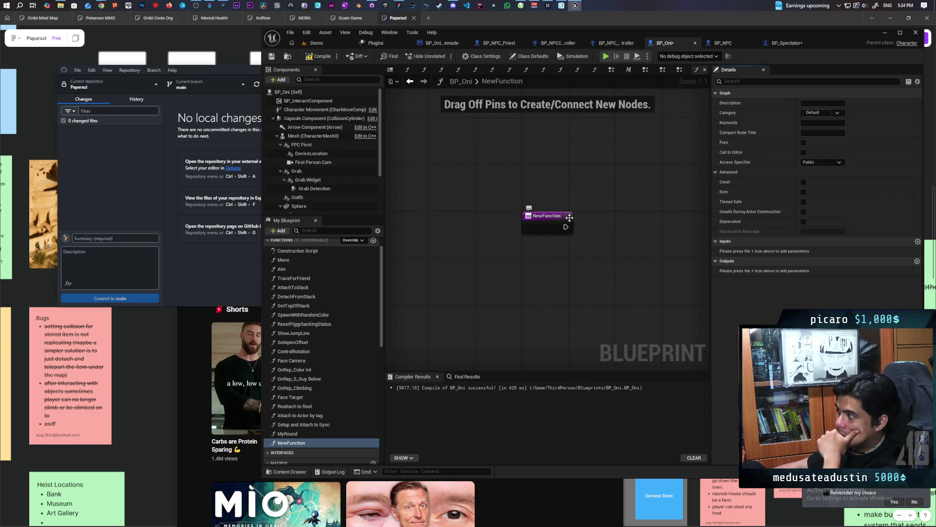
# Search Google for 'how to get prc call to return value ue5'.
pyautogui.moveTo(101, 4)
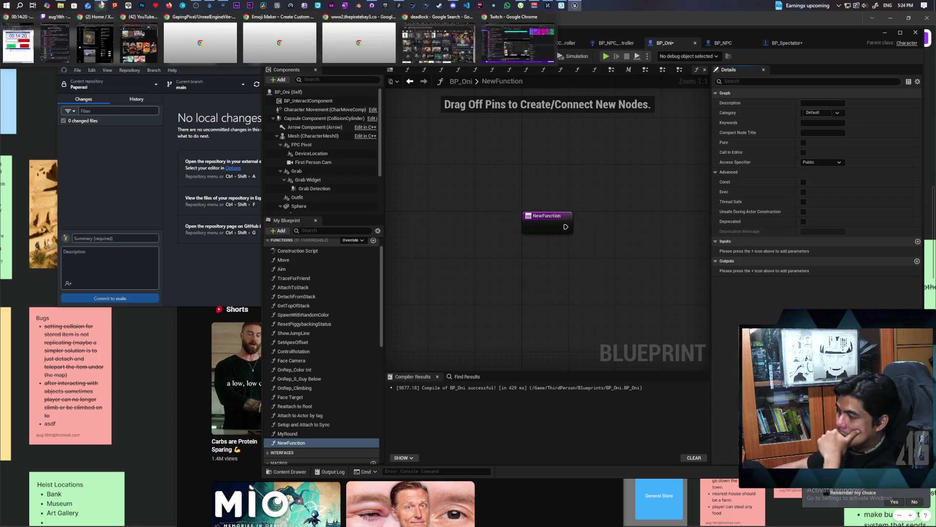
pyautogui.click(439, 43)
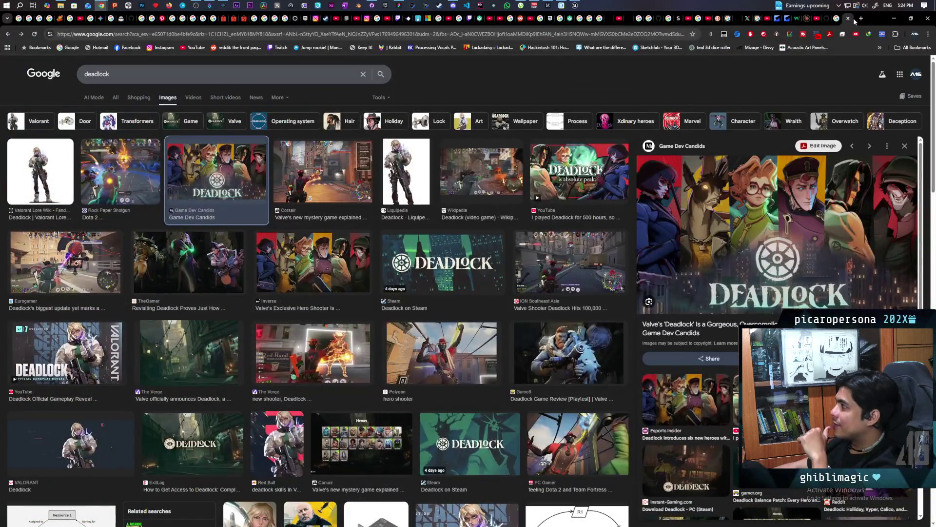
pyautogui.click(481, 34)
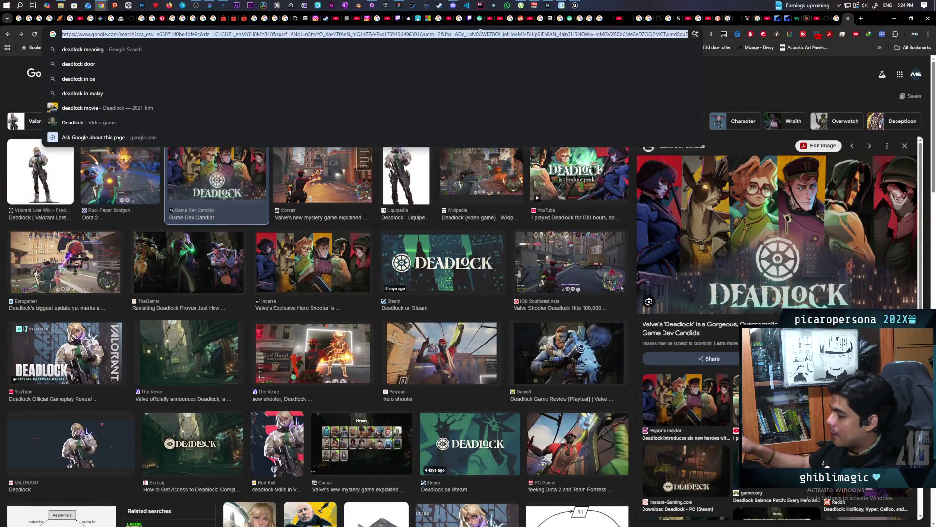
pyautogui.write('how to get prc')
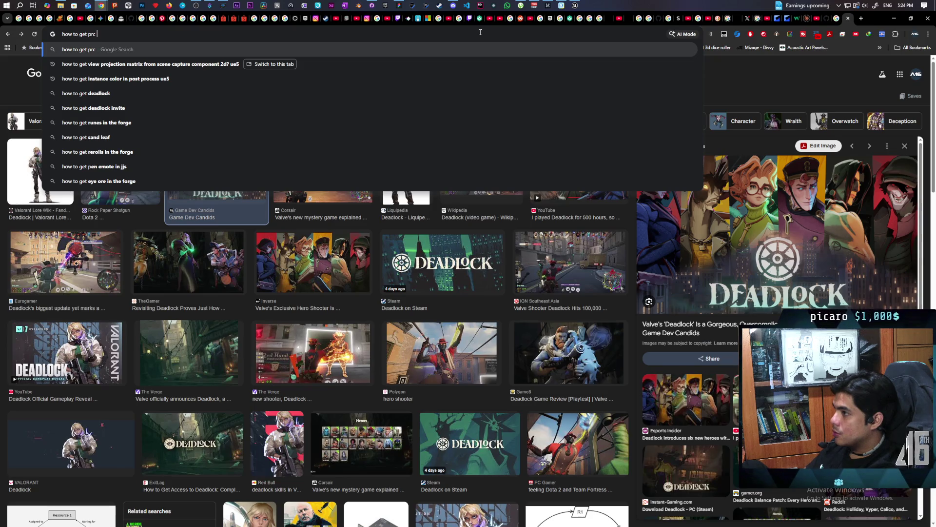
pyautogui.write(' call to return value ue5')
pyautogui.press('Return')
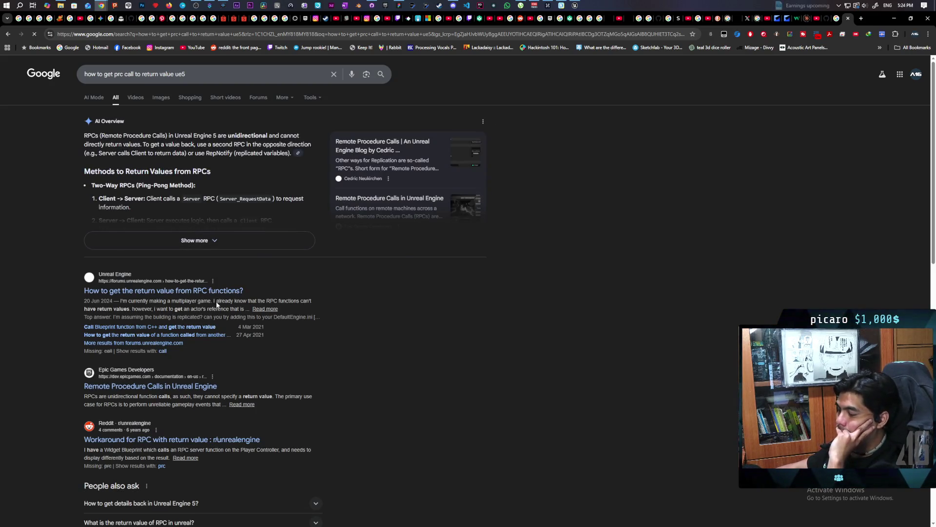
# Read the Unreal forum thread on RPC return values, then expand the AI Overview and switch to AI Mode.
pyautogui.click(161, 291)
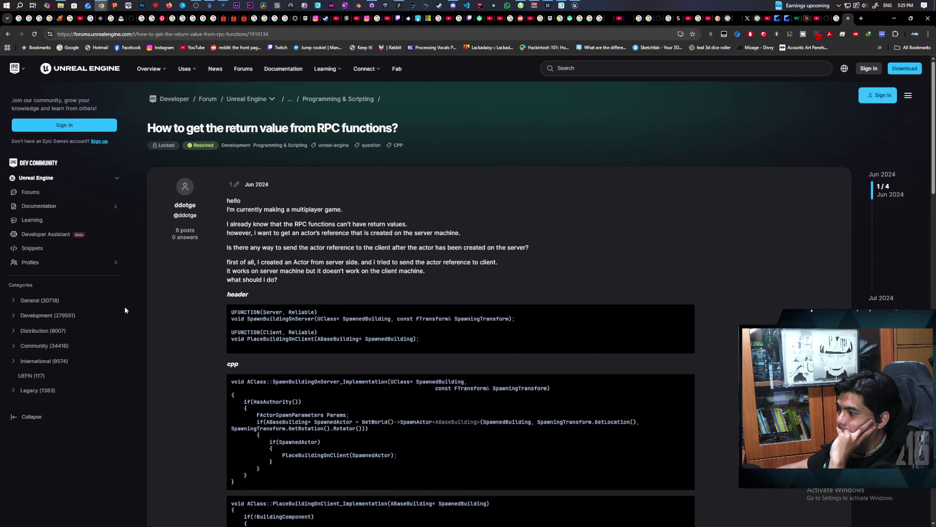
pyautogui.scroll(-4, 125, 306)
pyautogui.scroll(-3, 125, 310)
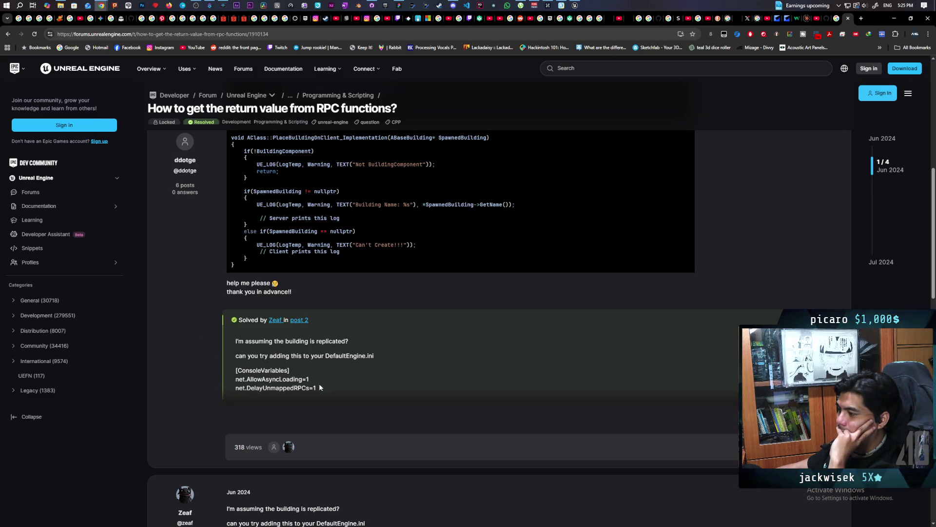
pyautogui.scroll(-2, 199, 273)
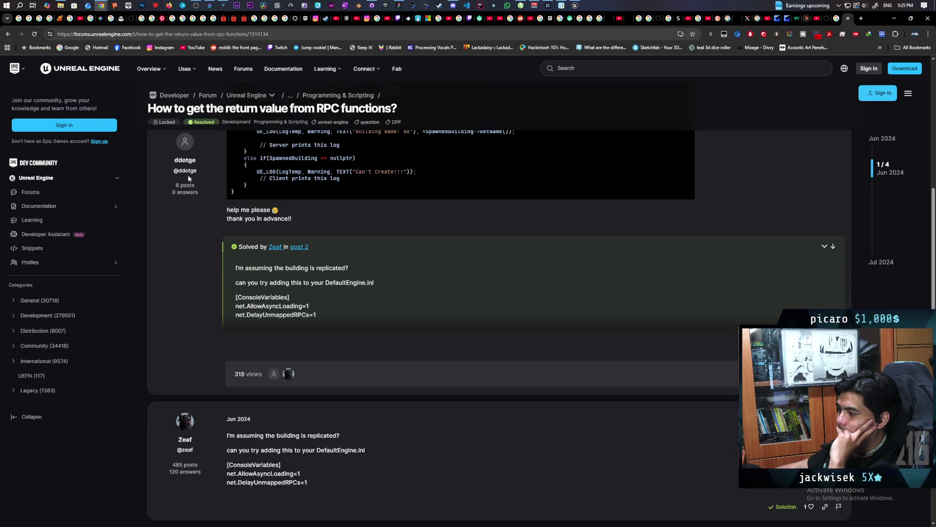
pyautogui.click(8, 34)
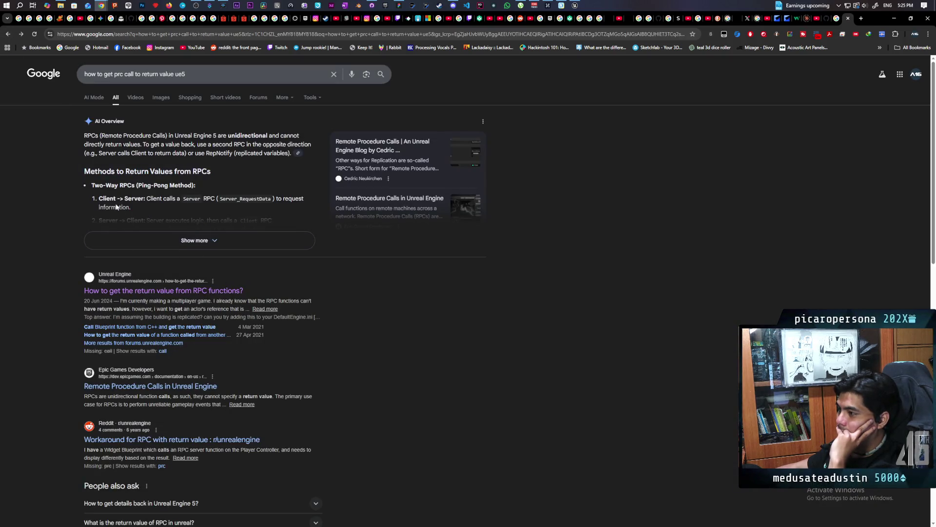
pyautogui.click(167, 240)
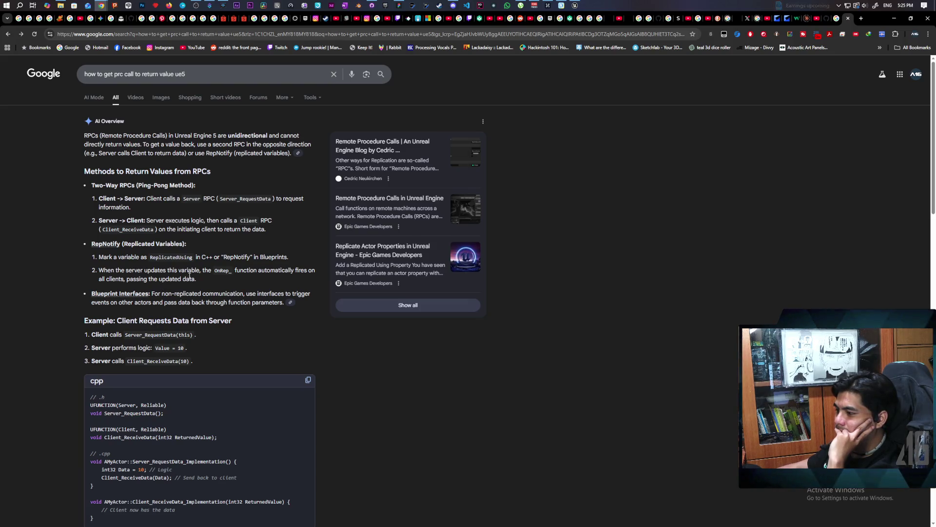
pyautogui.click(95, 97)
pyautogui.write('i just need to')
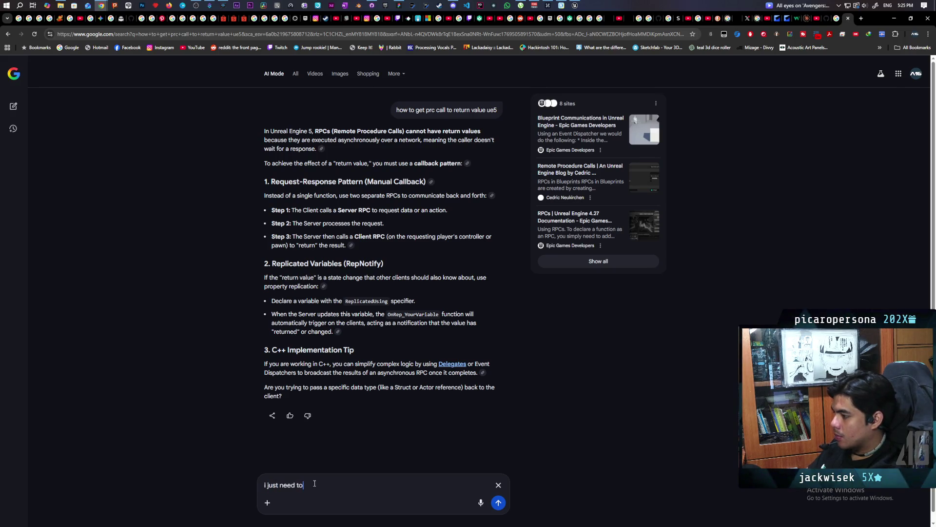
# Send AI Mode the follow-up about the server getting the owning client's camera transform, then leave the browser.
pyautogui.write('get the camera trans')
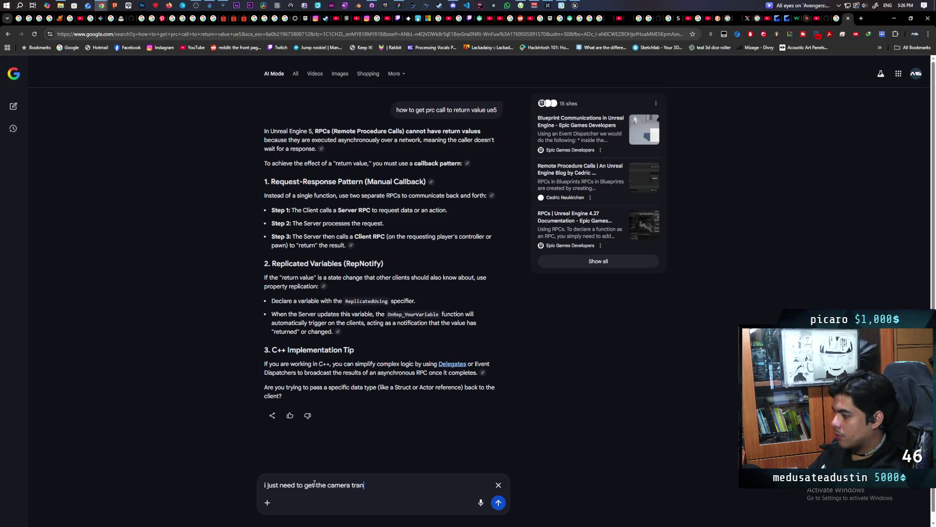
pyautogui.write('form of the on')
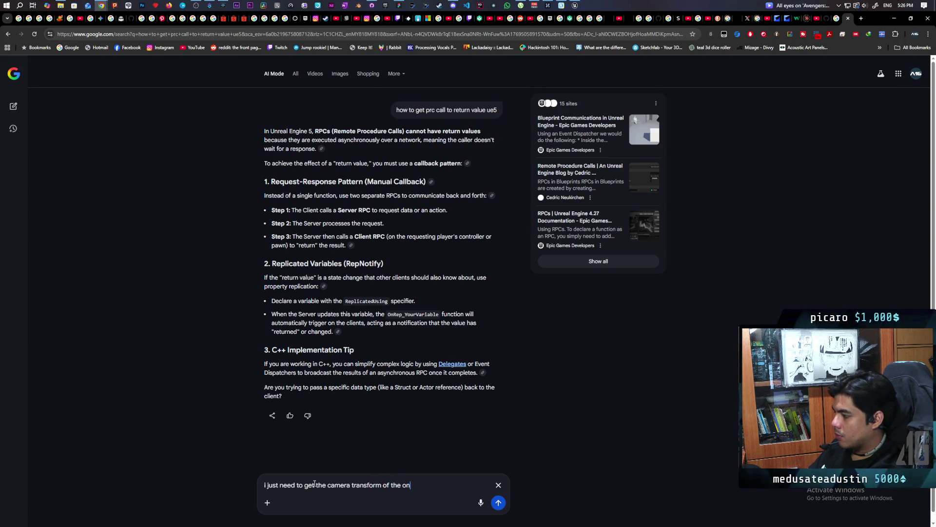
pyautogui.press('BackSpace')
pyautogui.write('wning client from the')
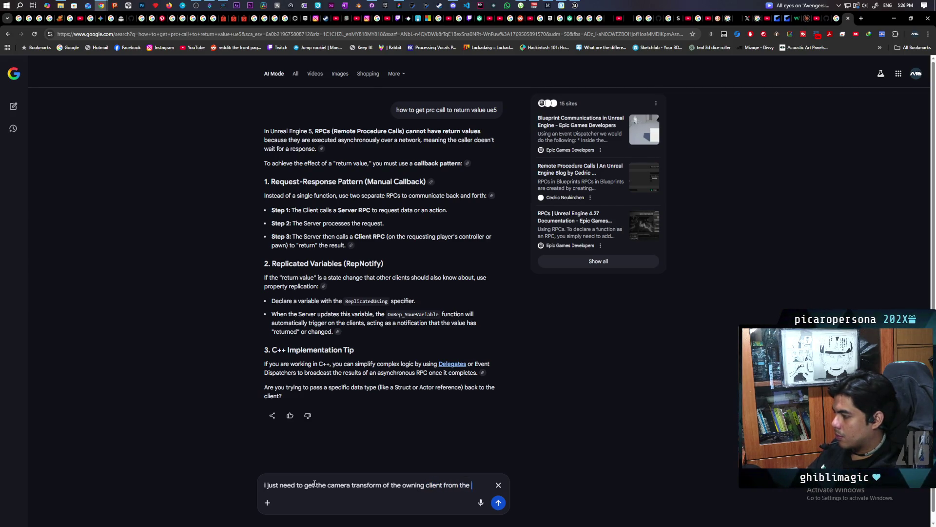
pyautogui.write('rver')
pyautogui.press('Return')
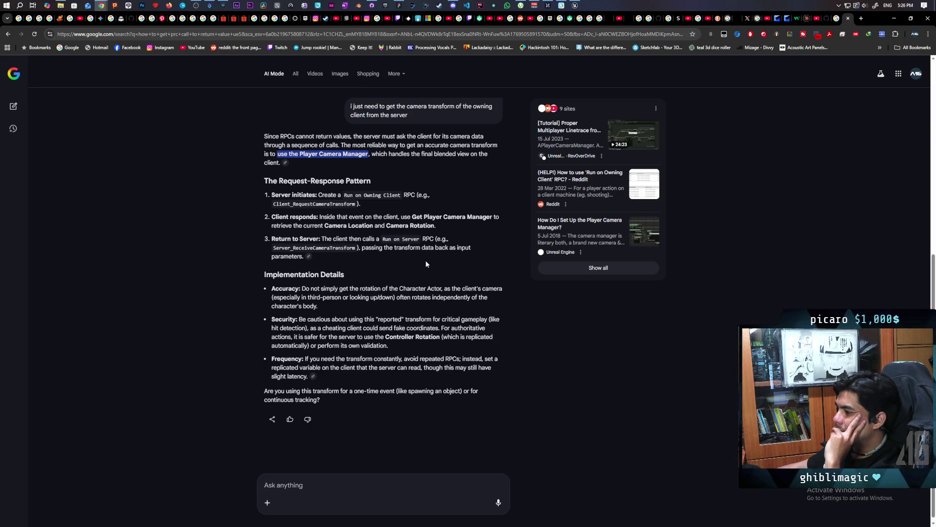
pyautogui.click(847, 19)
pyautogui.click(895, 19)
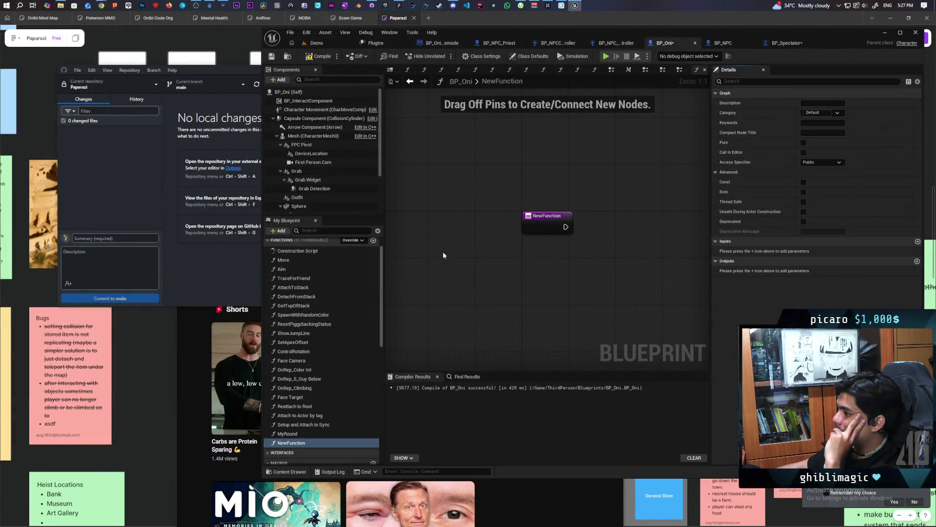
# Delete the unused NewFunction from BP_Oni.
pyautogui.click(293, 443)
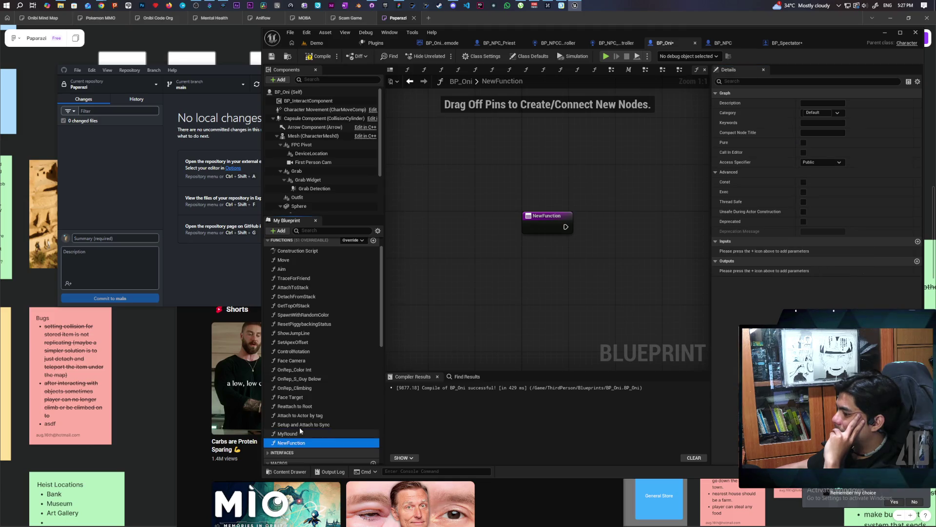
pyautogui.press('Delete')
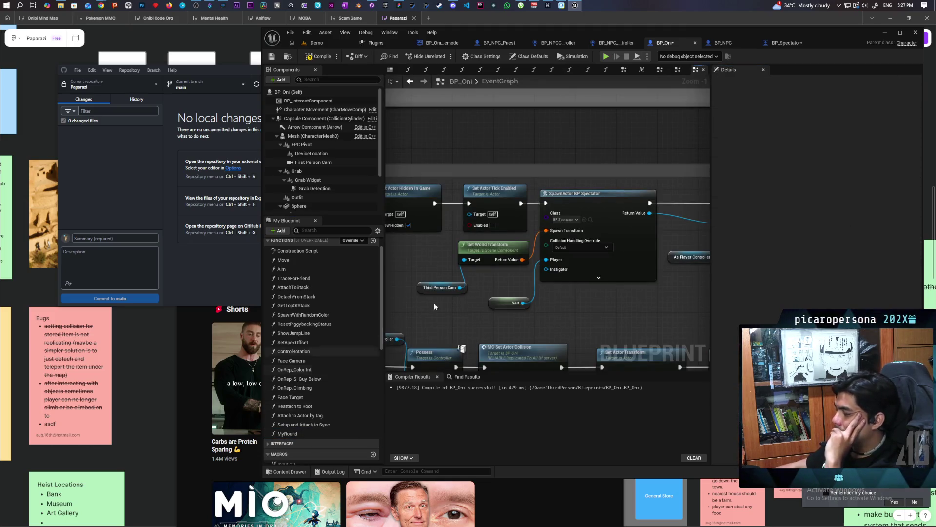
pyautogui.scroll(-4, 565, 253)
pyautogui.scroll(2, 566, 253)
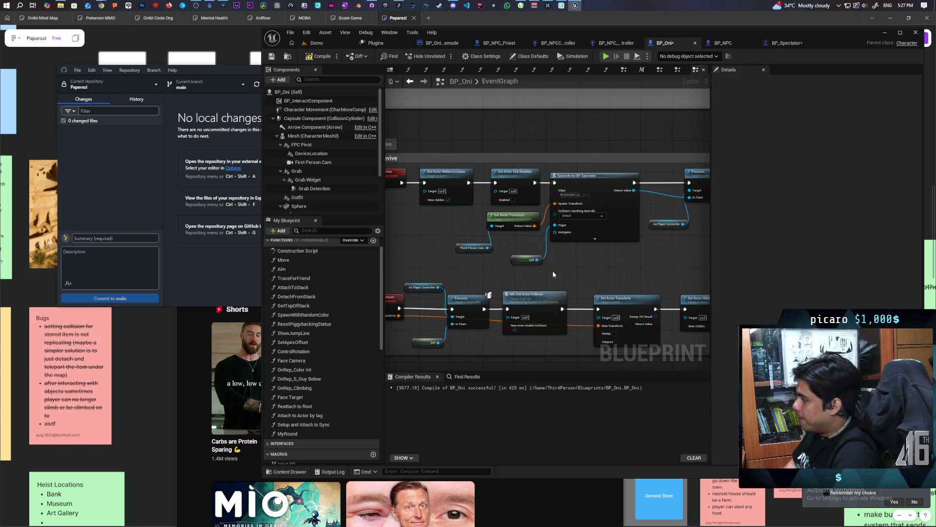
# Shift the SpawnActor BP Spectator nodes and their inputs right, clearing space beside Kill and Revive.
pyautogui.moveTo(582, 276)
pyautogui.mouseDown()
pyautogui.moveTo(594, 254)
pyautogui.moveTo(558, 260)
pyautogui.mouseUp()
pyautogui.moveTo(419, 268)
pyautogui.mouseDown()
pyautogui.moveTo(561, 219)
pyautogui.moveTo(614, 215)
pyautogui.mouseUp()
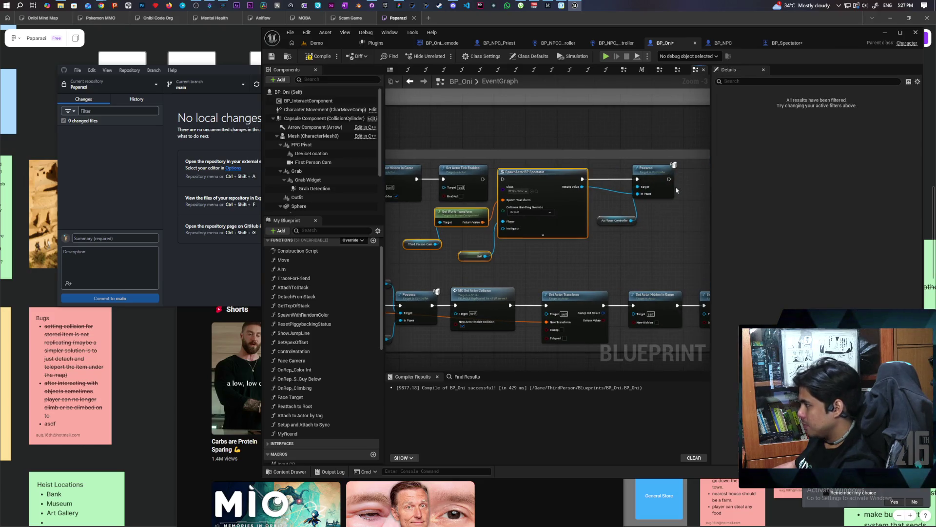
pyautogui.moveTo(557, 228); pyautogui.dragTo(688, 226)
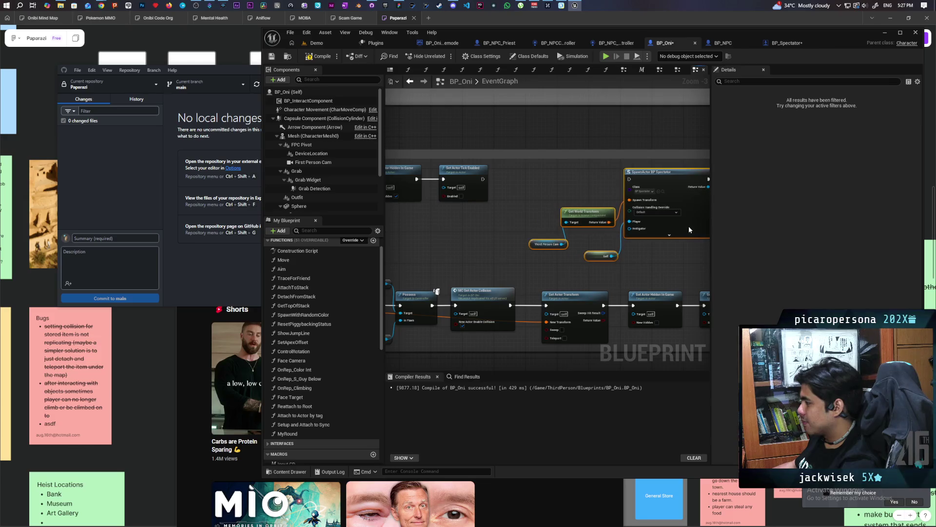
pyautogui.moveTo(490, 234); pyautogui.dragTo(607, 228)
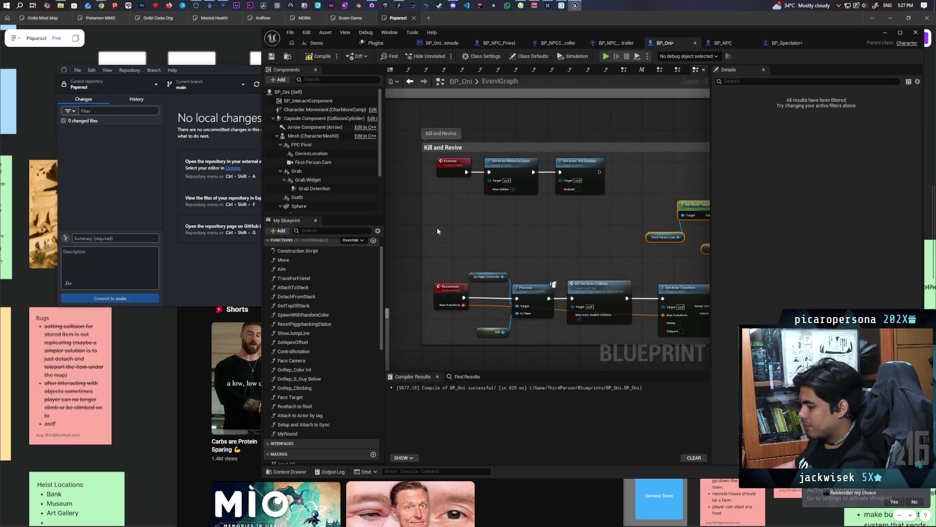
# Add a custom event named Get Client camera transform.
pyautogui.hotkey('ctrl', 'v')
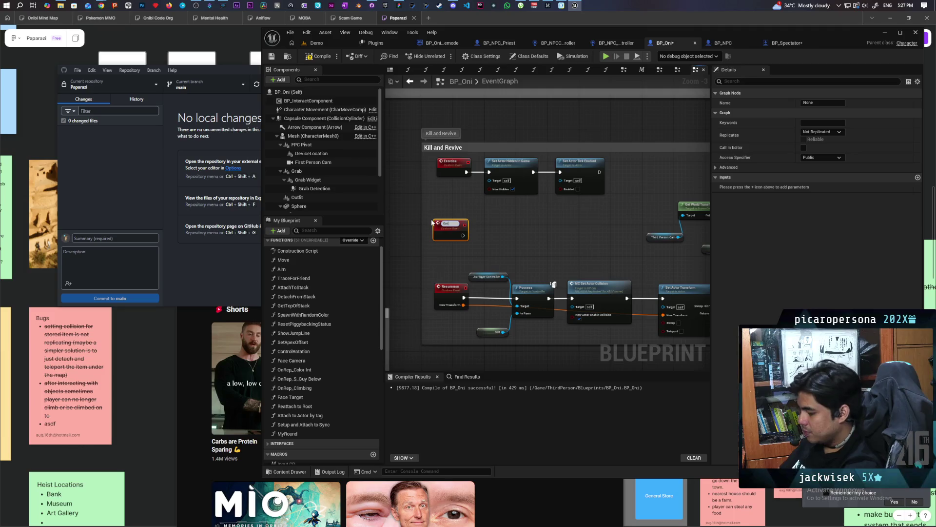
pyautogui.write(' Client')
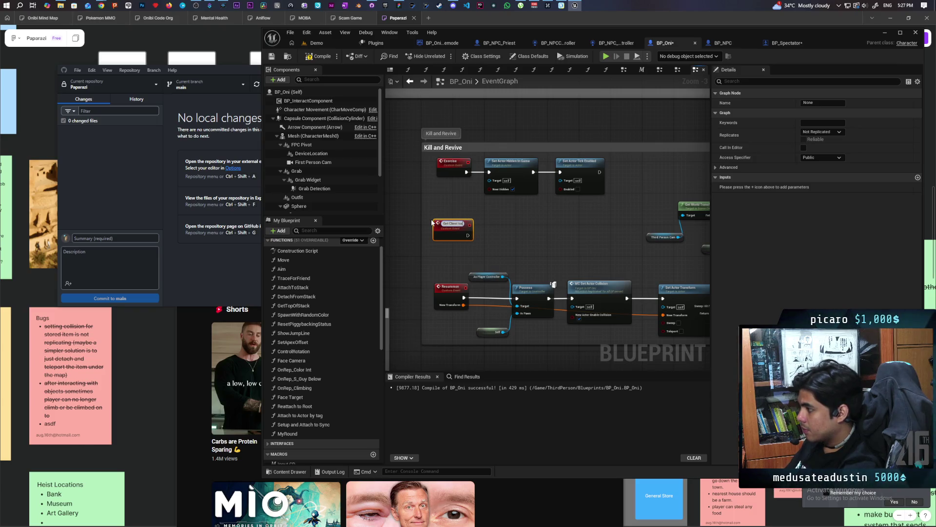
pyautogui.press('Return')
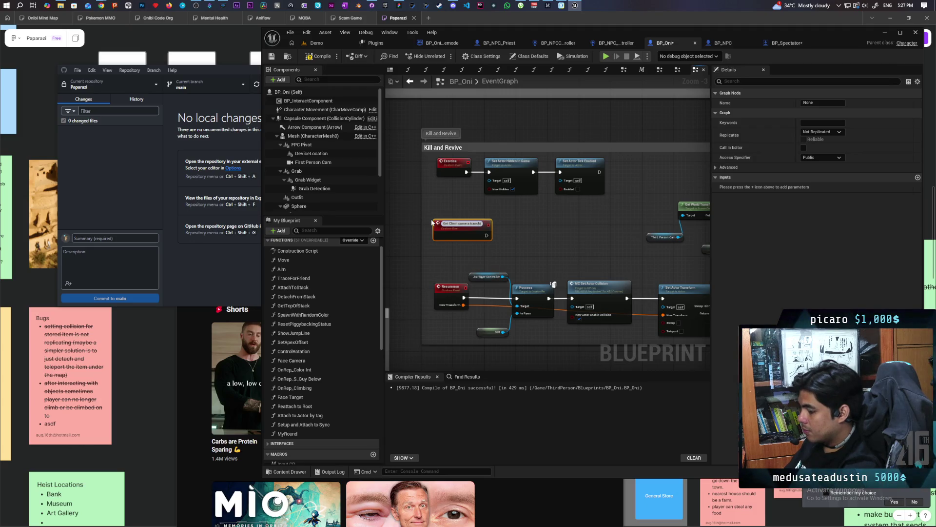
pyautogui.click(523, 245)
# Detach Get World Transform and Third Person Cam from SpawnActor and move them down-left.
pyautogui.scroll(1, 522, 242)
pyautogui.moveTo(546, 233)
pyautogui.mouseDown()
pyautogui.moveTo(467, 271)
pyautogui.moveTo(572, 263)
pyautogui.moveTo(493, 271)
pyautogui.moveTo(416, 242)
pyautogui.moveTo(637, 229)
pyautogui.mouseUp()
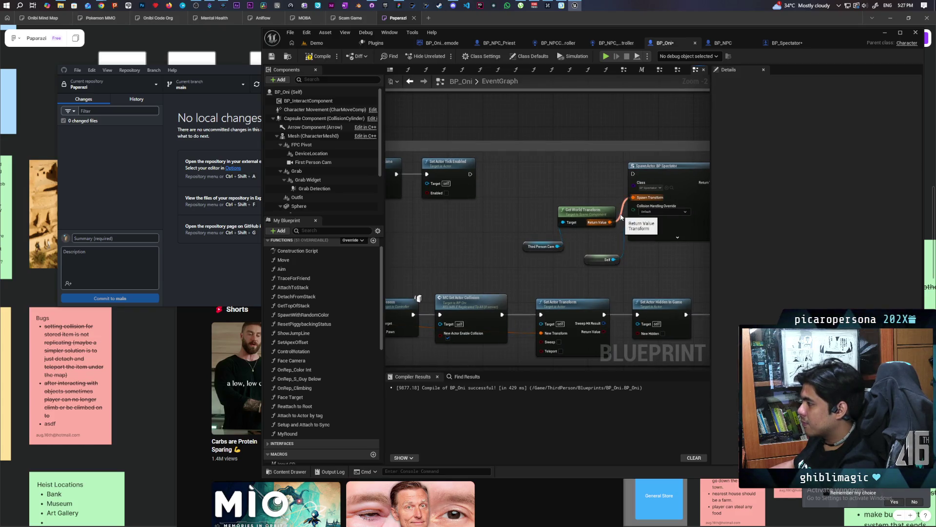
pyautogui.moveTo(527, 203); pyautogui.dragTo(575, 256)
pyautogui.moveTo(552, 223)
pyautogui.mouseDown()
pyautogui.moveTo(511, 244)
pyautogui.moveTo(588, 243)
pyautogui.mouseUp()
# Set Get Client camera transform to Run on owning Client.
pyautogui.click(509, 233)
pyautogui.click(822, 132)
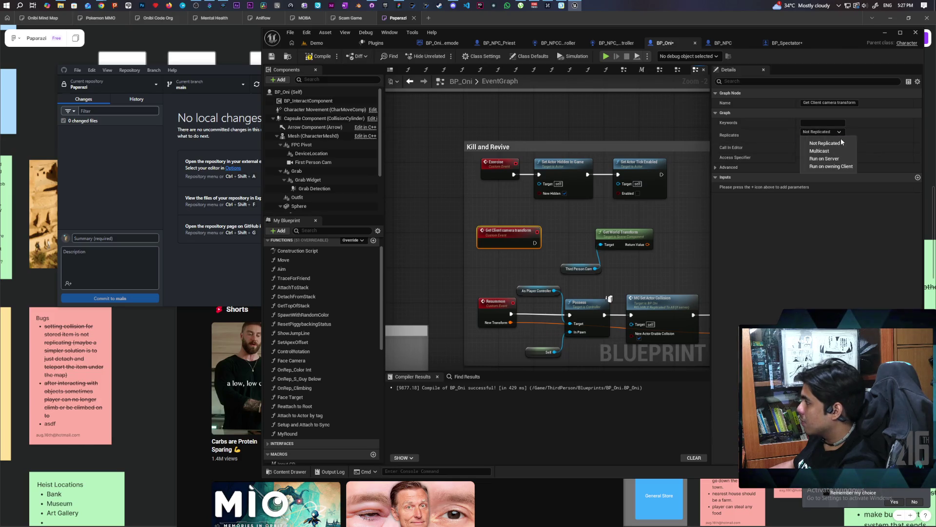
pyautogui.press('Escape')
pyautogui.click(840, 167)
pyautogui.click(803, 139)
# Add a second custom event named S Spawn Spectator beside SpawnActor BP Spectator.
pyautogui.moveTo(643, 221)
pyautogui.mouseDown()
pyautogui.moveTo(508, 224)
pyautogui.moveTo(533, 227)
pyautogui.mouseUp()
pyautogui.moveTo(667, 176); pyautogui.dragTo(567, 192)
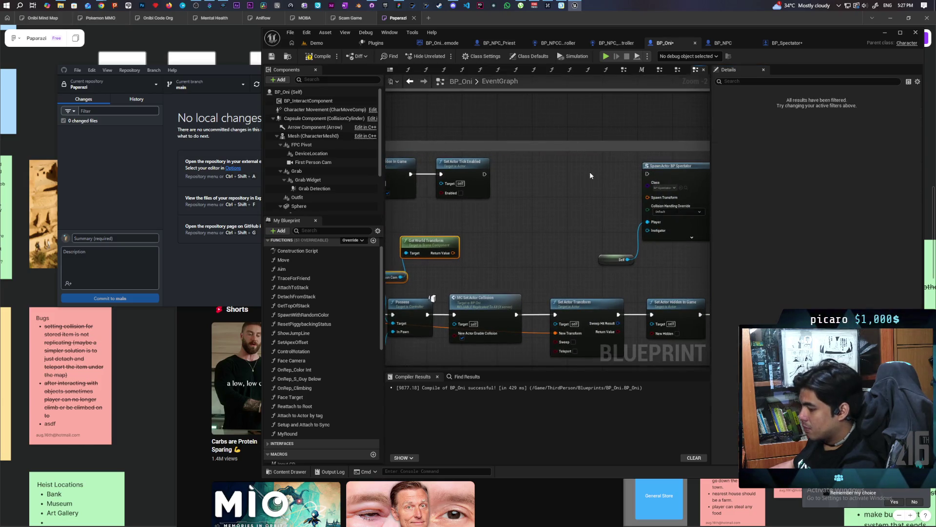
pyautogui.hotkey('ctrl', 'v')
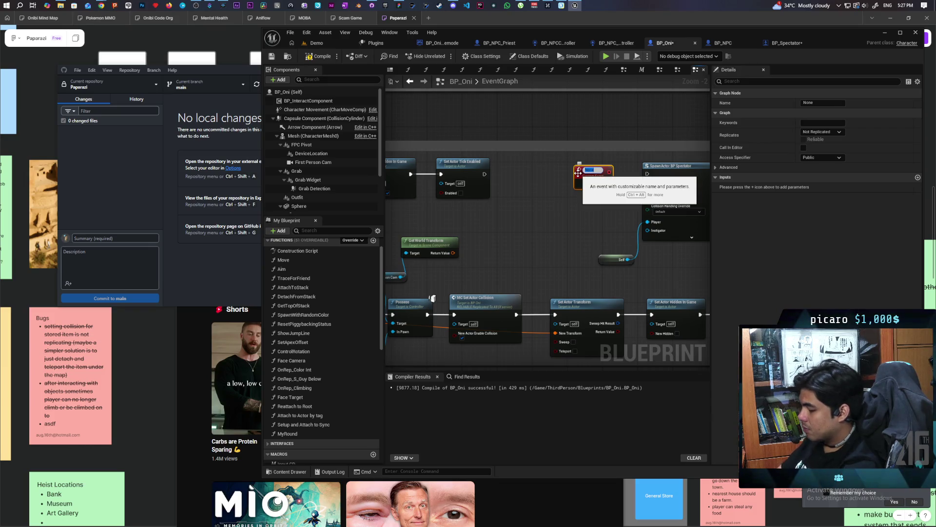
pyautogui.write('SPectator')
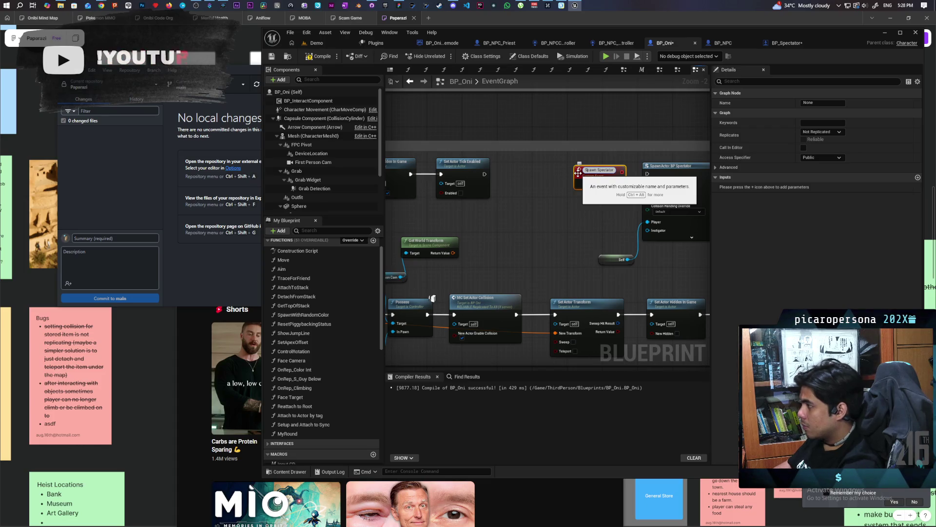
pyautogui.write('S')
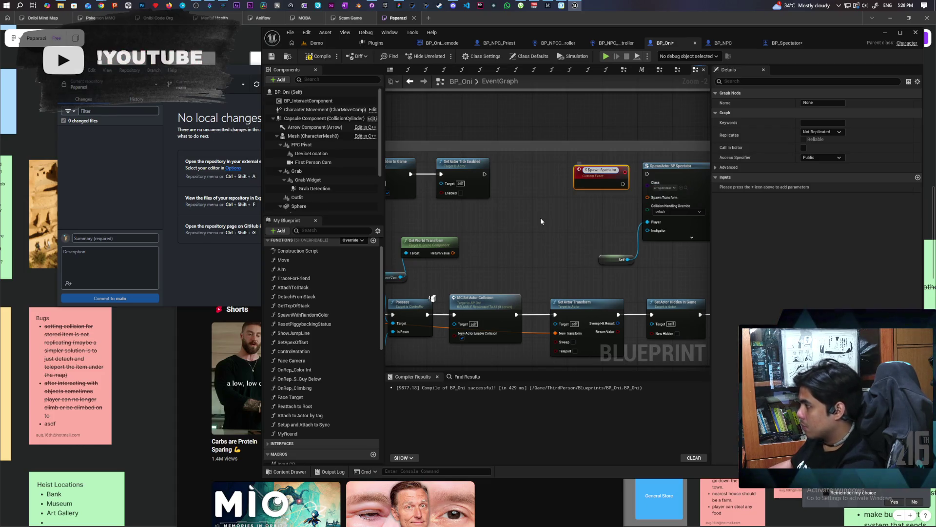
pyautogui.press('Return')
# Wire S Spawn Spectator to SpawnActor, make it Run on Server and Reliable, and add a SpawnTransform input.
pyautogui.moveTo(615, 178); pyautogui.dragTo(647, 174)
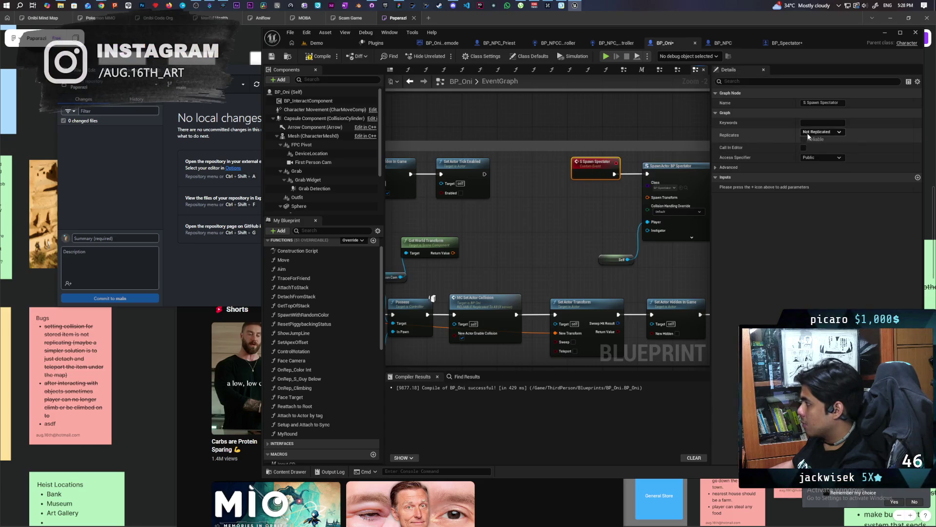
pyautogui.click(837, 132)
pyautogui.click(824, 158)
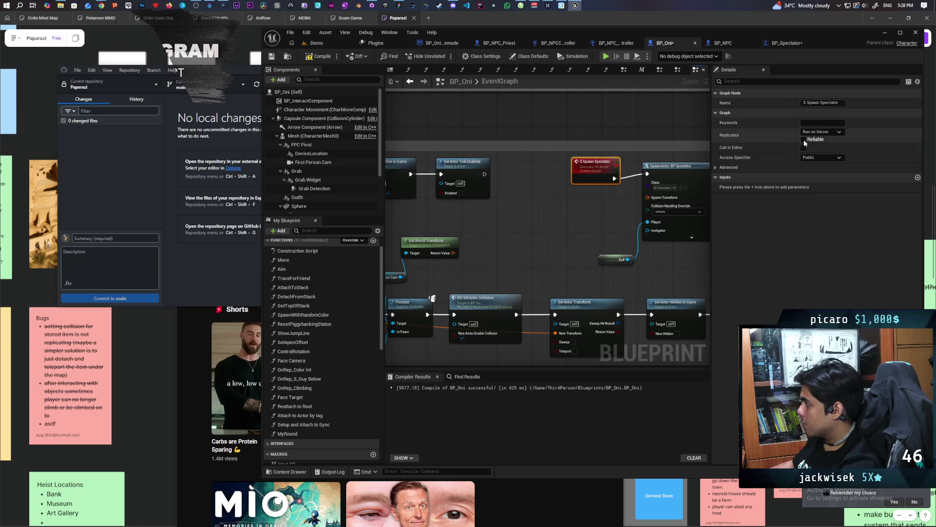
pyautogui.click(804, 140)
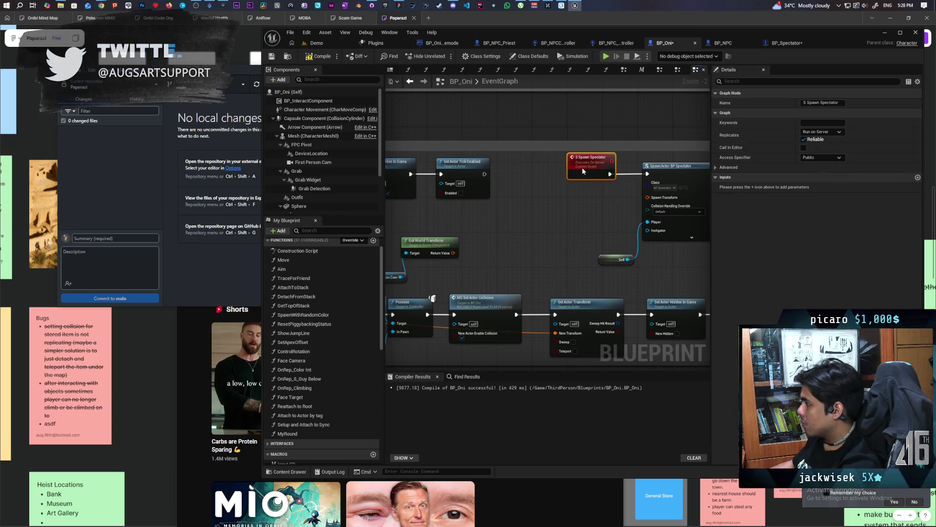
pyautogui.moveTo(646, 201); pyautogui.dragTo(593, 195)
pyautogui.moveTo(431, 246); pyautogui.dragTo(608, 256)
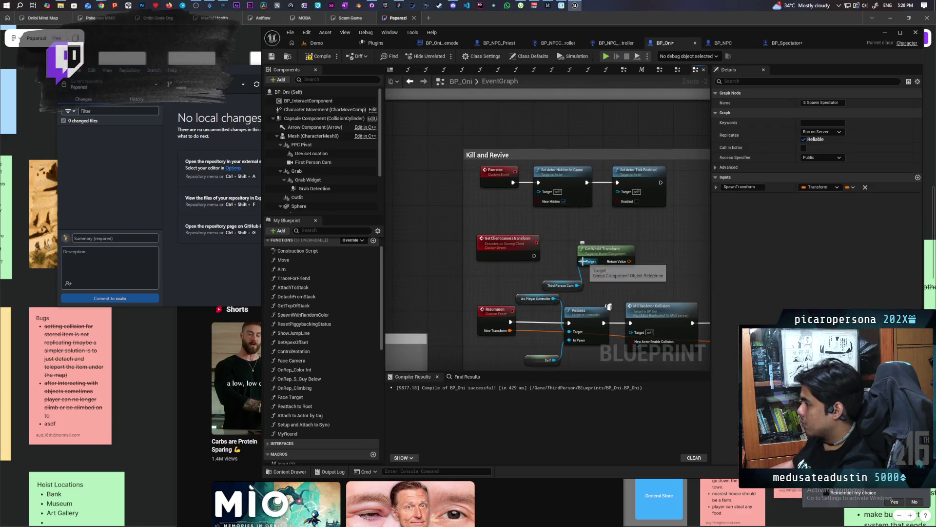
# Call S Spawn Spectator from Get Client camera transform, passing the camera's world transform.
pyautogui.moveTo(430, 266); pyautogui.dragTo(537, 246)
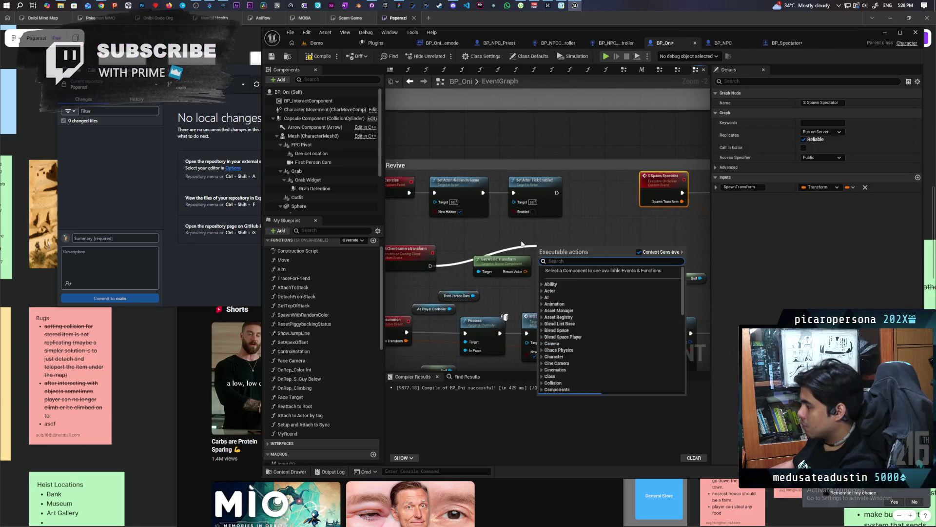
pyautogui.write('spawn spectator')
pyautogui.press('Return')
pyautogui.moveTo(524, 271); pyautogui.dragTo(540, 281)
pyautogui.moveTo(575, 242); pyautogui.dragTo(592, 253)
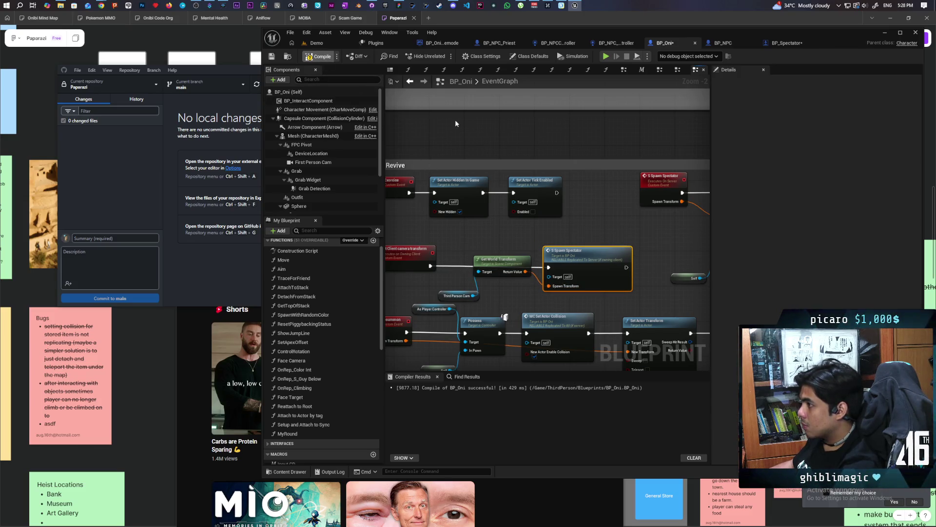
pyautogui.click(322, 43)
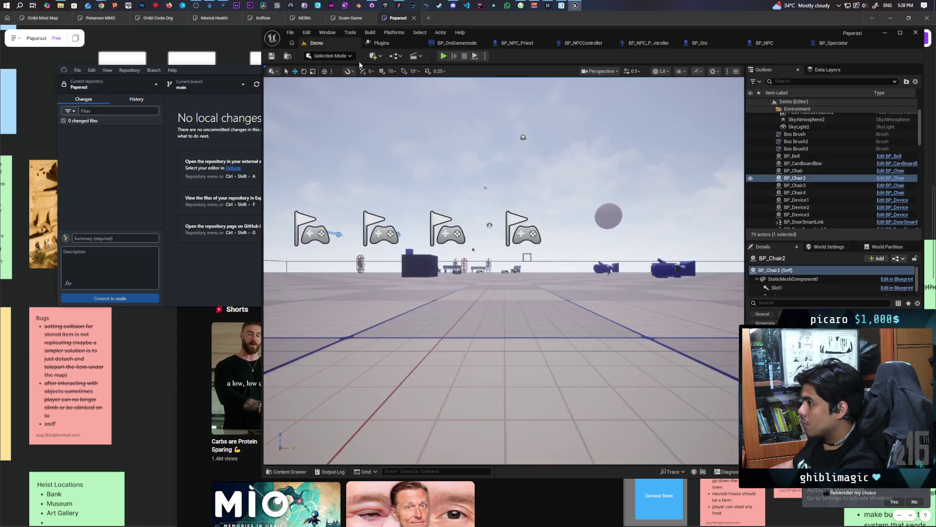
# Run a multiplayer playtest of the Demo level, then open BP_Spectator's event graph.
pyautogui.click(444, 57)
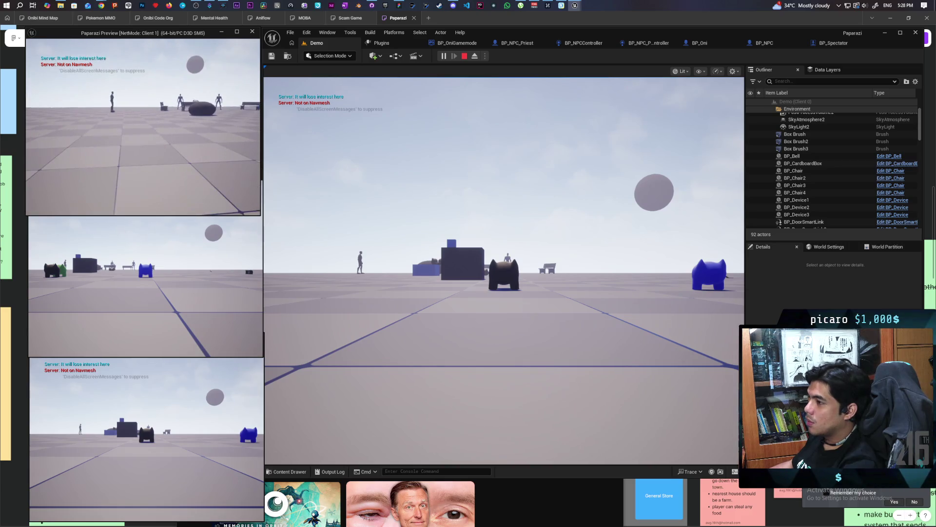
pyautogui.click(438, 4)
pyautogui.click(833, 43)
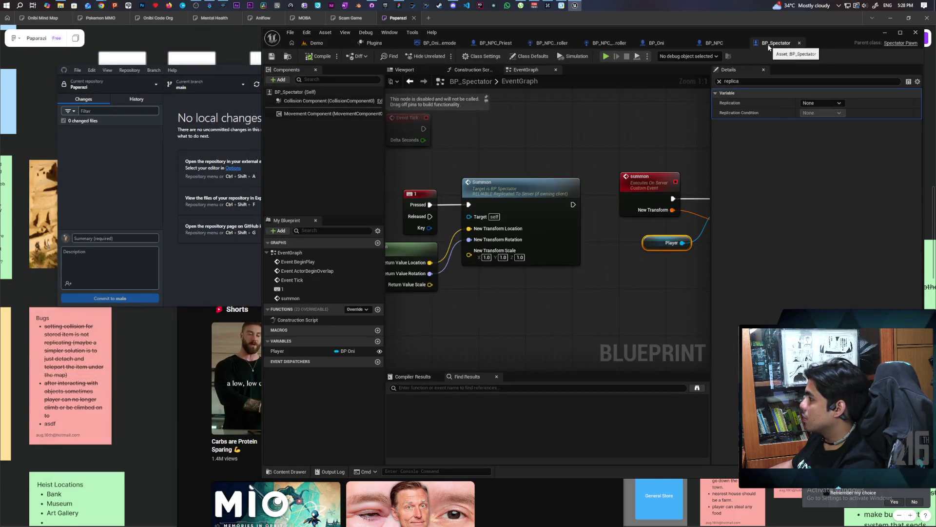
# Glance at BP_Spectator and BP_NPC, then bring BP_Oni's S Spawn Spectator call into view.
pyautogui.scroll(-3, 551, 145)
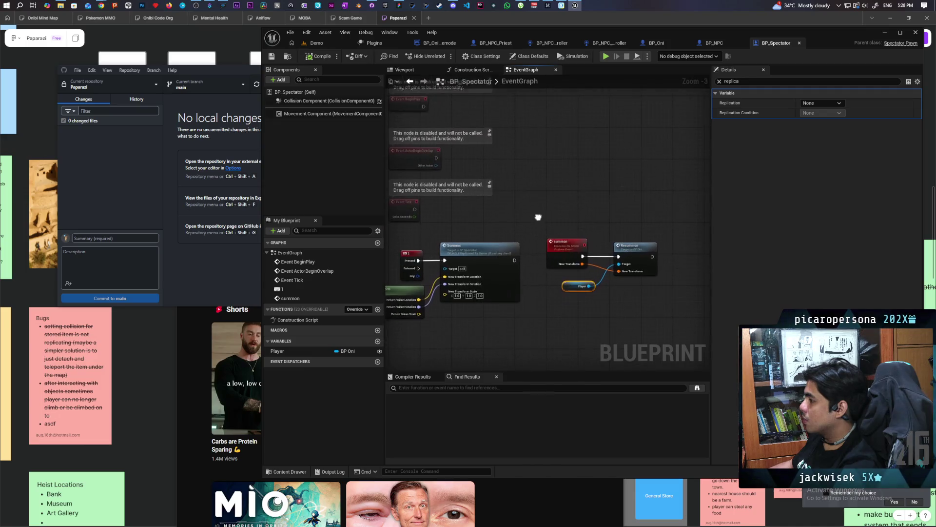
pyautogui.click(703, 45)
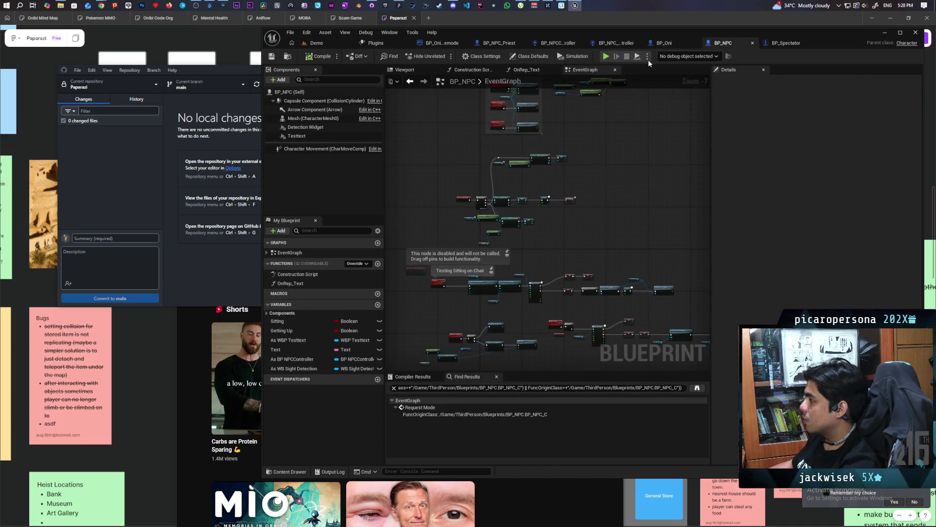
pyautogui.click(661, 43)
pyautogui.moveTo(609, 208)
pyautogui.mouseDown()
pyautogui.moveTo(449, 174)
pyautogui.moveTo(361, 178)
pyautogui.moveTo(652, 187)
pyautogui.mouseUp()
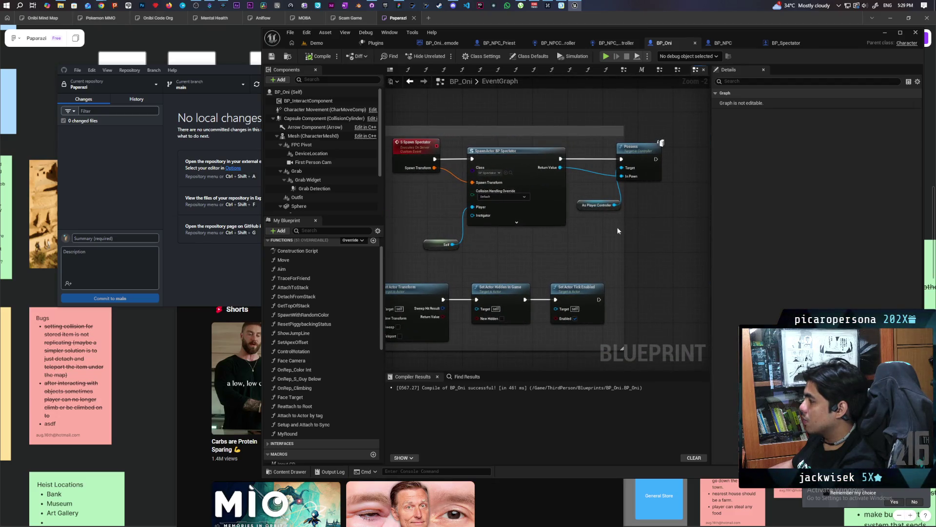
pyautogui.hotkey('ctrl', 'z')
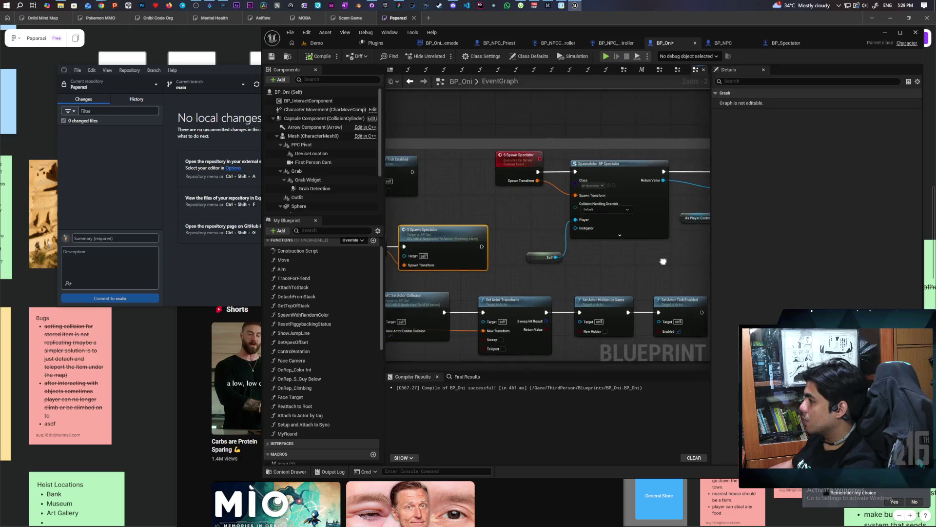
pyautogui.moveTo(540, 228)
pyautogui.mouseDown()
pyautogui.moveTo(579, 214)
pyautogui.moveTo(592, 231)
pyautogui.moveTo(532, 255)
pyautogui.moveTo(516, 243)
pyautogui.moveTo(478, 242)
pyautogui.mouseUp()
# Tidy the Third Person Cam, Get World Transform, client event and S Spawn Spectator call positions.
pyautogui.moveTo(635, 253)
pyautogui.mouseDown()
pyautogui.moveTo(575, 249)
pyautogui.moveTo(629, 239)
pyautogui.moveTo(644, 210)
pyautogui.moveTo(662, 209)
pyautogui.mouseUp()
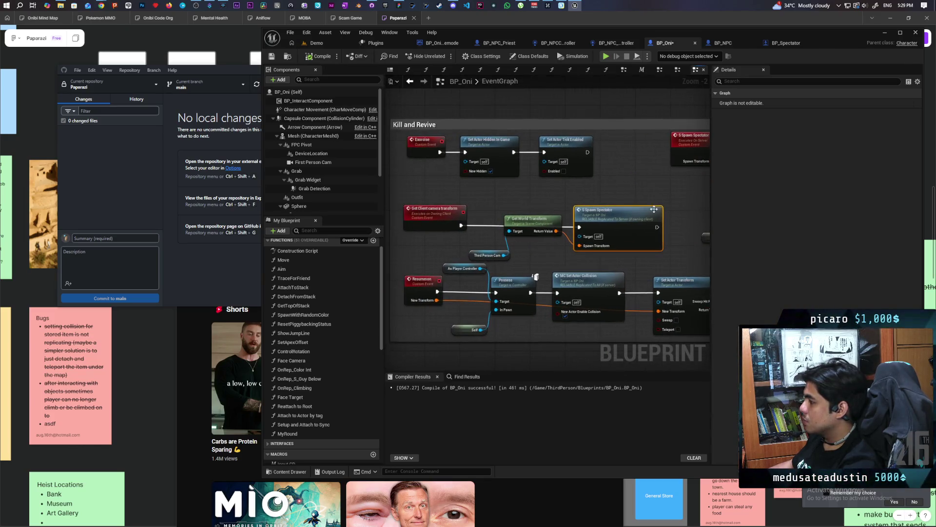
pyautogui.moveTo(487, 250)
pyautogui.mouseDown()
pyautogui.moveTo(486, 241)
pyautogui.moveTo(548, 244)
pyautogui.mouseUp()
pyautogui.moveTo(456, 194); pyautogui.dragTo(623, 213)
pyautogui.click(552, 214)
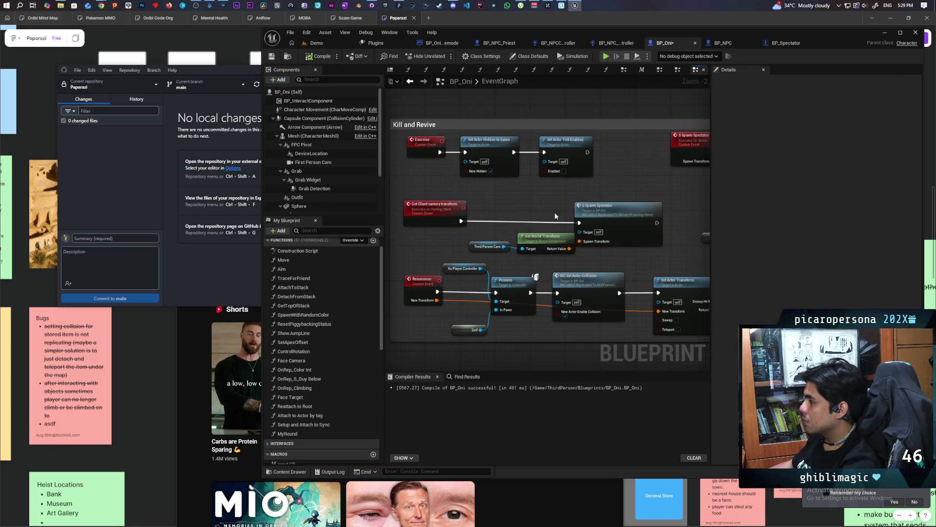
pyautogui.moveTo(613, 204)
pyautogui.mouseDown()
pyautogui.moveTo(625, 208)
pyautogui.moveTo(615, 215)
pyautogui.mouseUp()
# Check that Get Client camera transform runs reliably on the owning client.
pyautogui.click(454, 213)
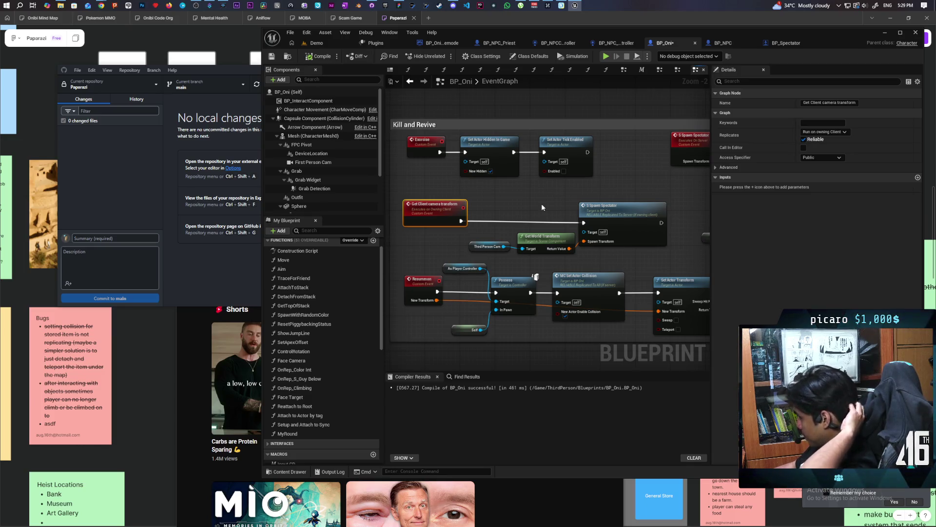
pyautogui.moveTo(542, 206); pyautogui.dragTo(465, 213)
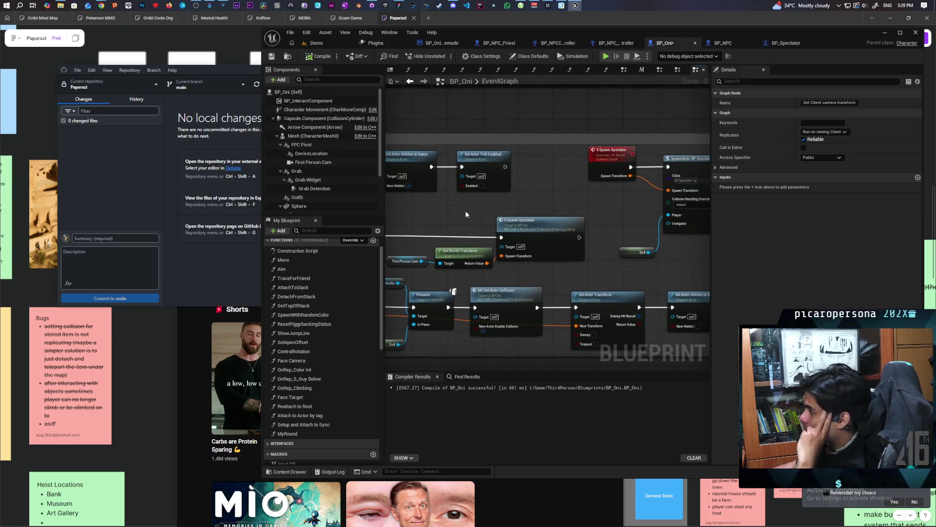
pyautogui.moveTo(536, 197)
pyautogui.mouseDown()
pyautogui.moveTo(654, 202)
pyautogui.moveTo(562, 203)
pyautogui.moveTo(633, 200)
pyautogui.moveTo(514, 224)
pyautogui.moveTo(636, 212)
pyautogui.mouseUp()
pyautogui.moveTo(646, 212); pyautogui.dragTo(672, 211)
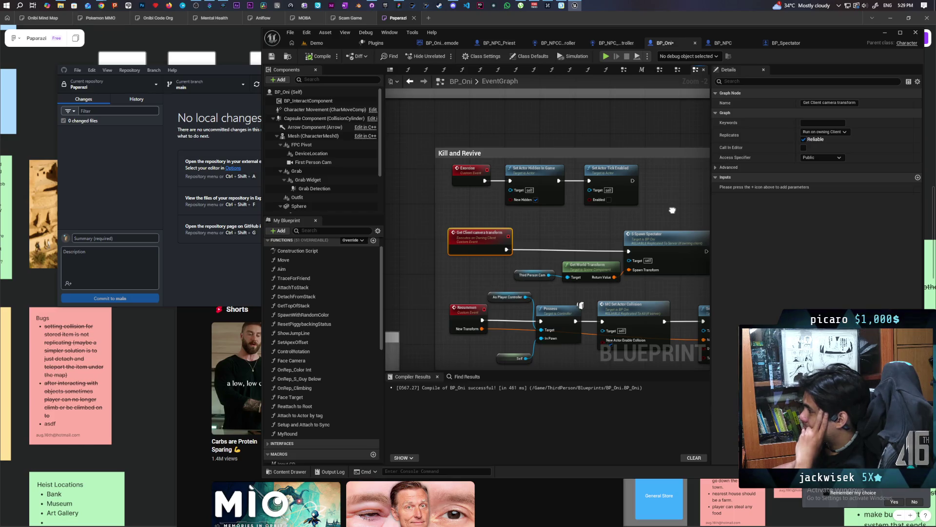
pyautogui.moveTo(672, 210)
pyautogui.mouseDown()
pyautogui.moveTo(464, 224)
pyautogui.moveTo(665, 206)
pyautogui.moveTo(612, 214)
pyautogui.mouseUp()
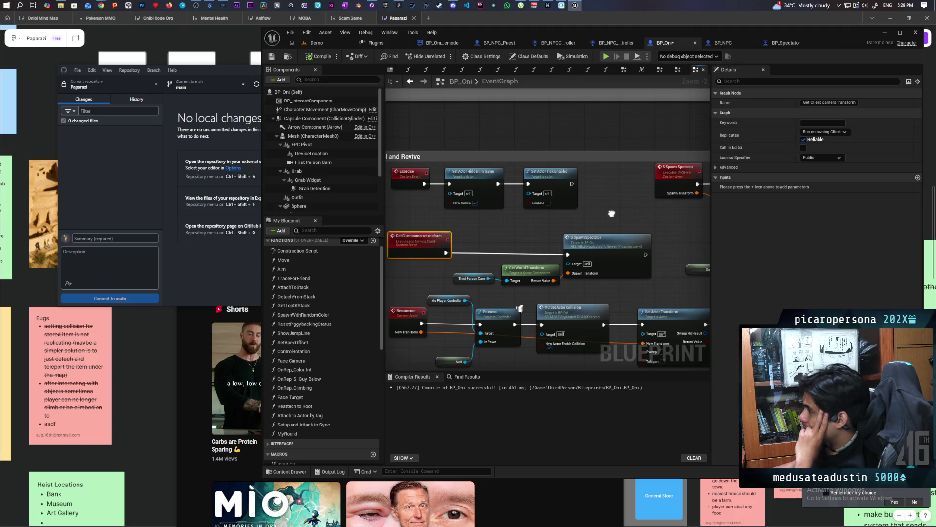
# Add a Get Client Camera Transform call after Set Actor Tick Enabled, placed beside S Spawn Spectator.
pyautogui.moveTo(571, 185); pyautogui.dragTo(613, 183)
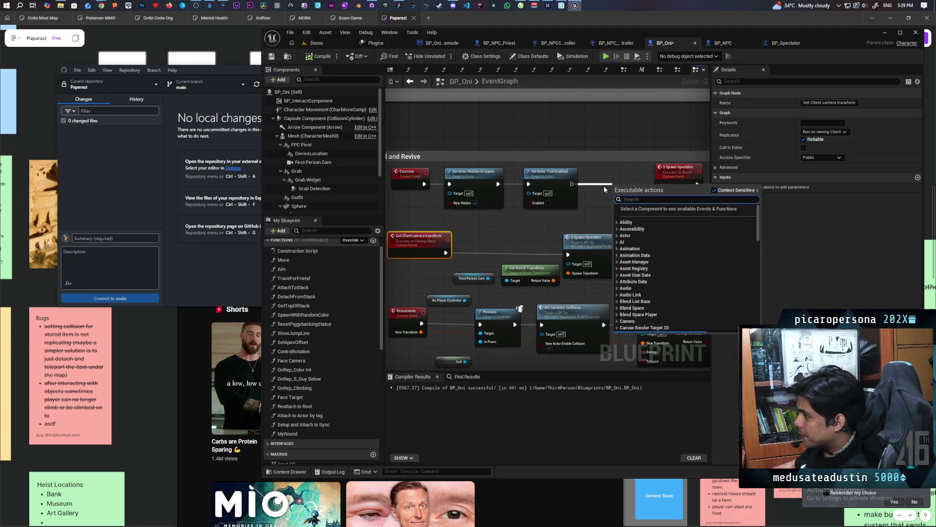
pyautogui.write('get client')
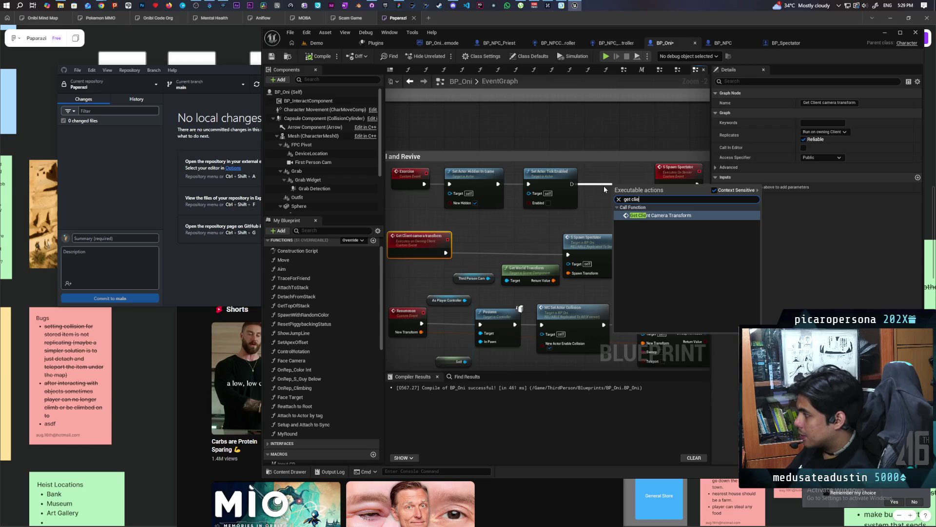
pyautogui.press('Return')
pyautogui.moveTo(647, 194)
pyautogui.mouseDown()
pyautogui.moveTo(613, 176)
pyautogui.moveTo(621, 177)
pyautogui.mouseUp()
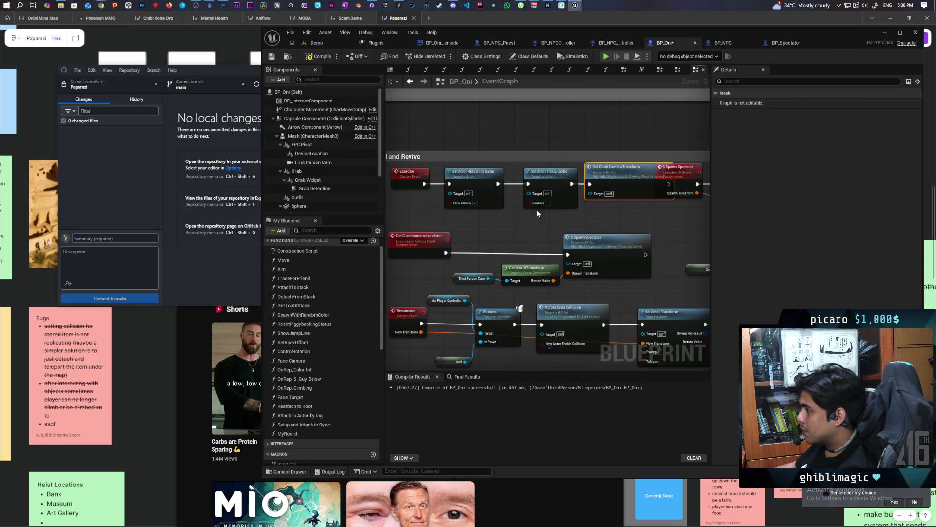
pyautogui.moveTo(627, 184)
pyautogui.mouseDown()
pyautogui.moveTo(621, 136)
pyautogui.moveTo(621, 223)
pyautogui.mouseUp()
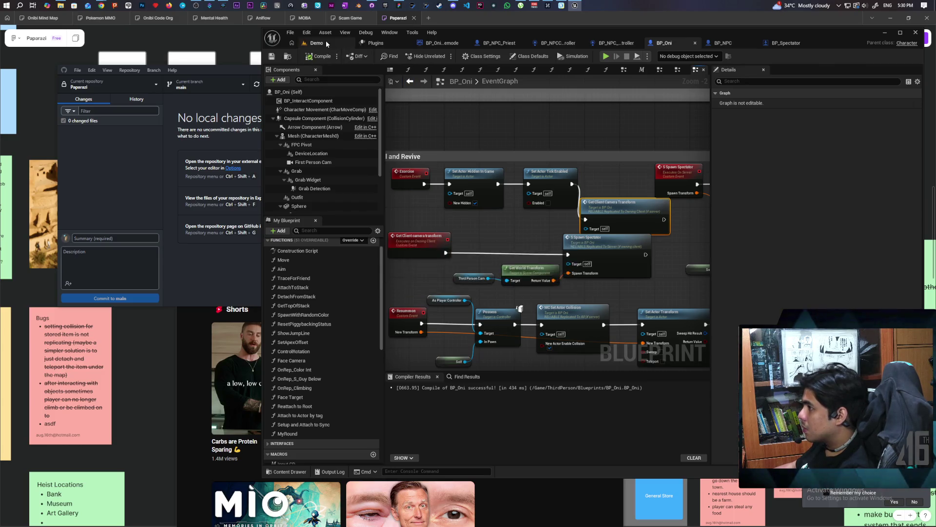
pyautogui.click(317, 42)
pyautogui.hotkey('alt', 'p')
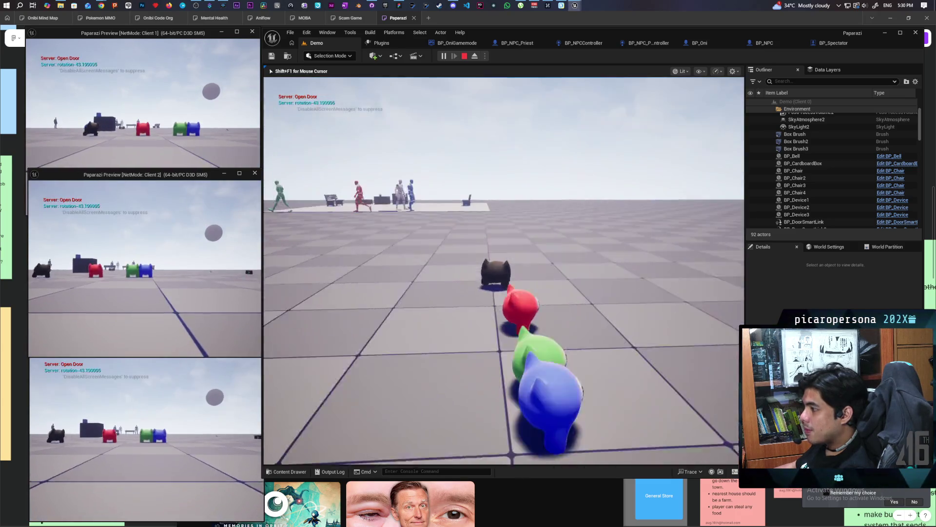
pyautogui.hotkey('alt', 'Tab')
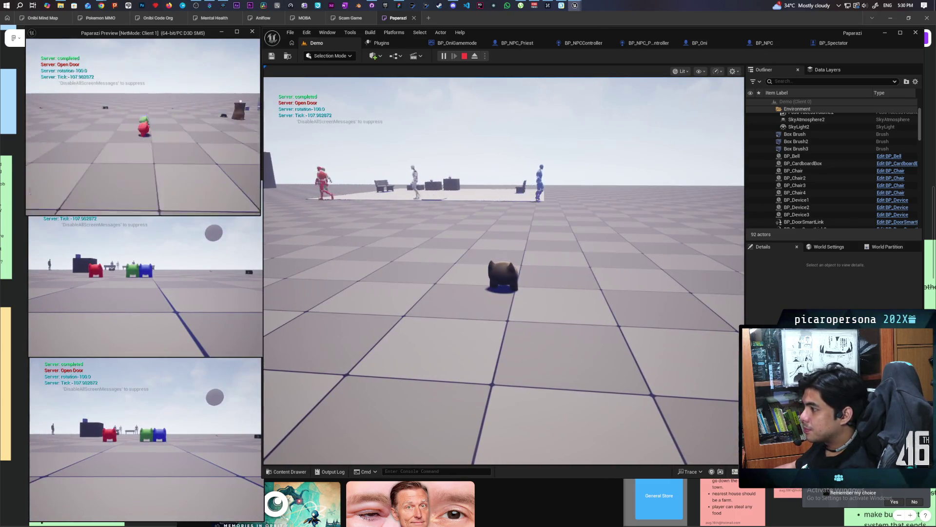
pyautogui.press('w')
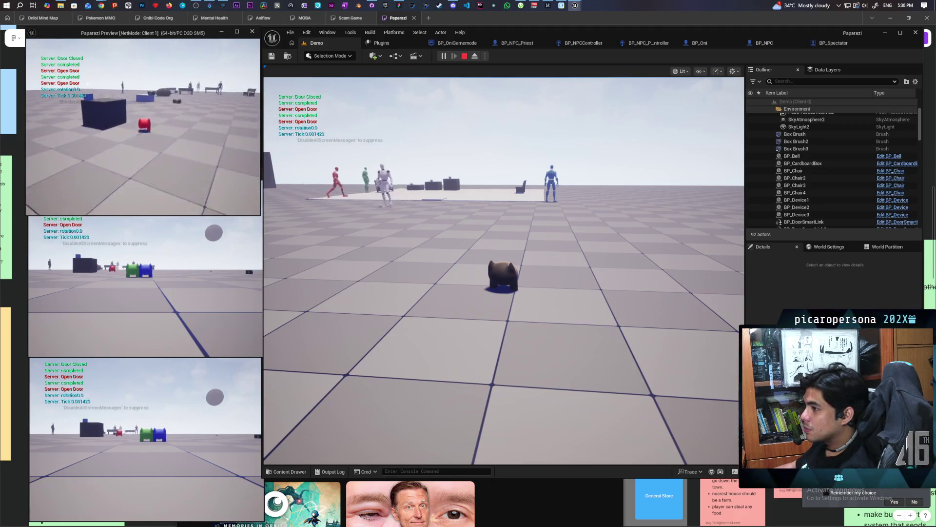
pyautogui.press('w')
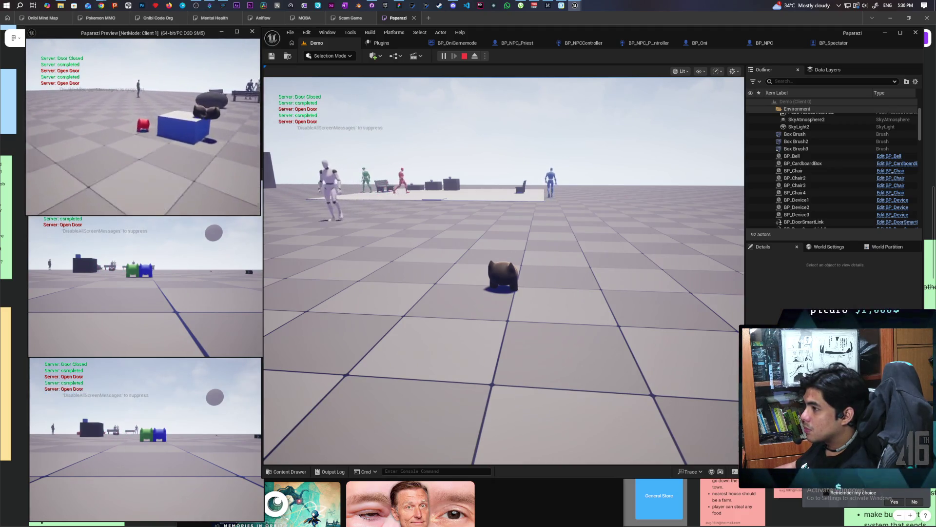
pyautogui.press('w')
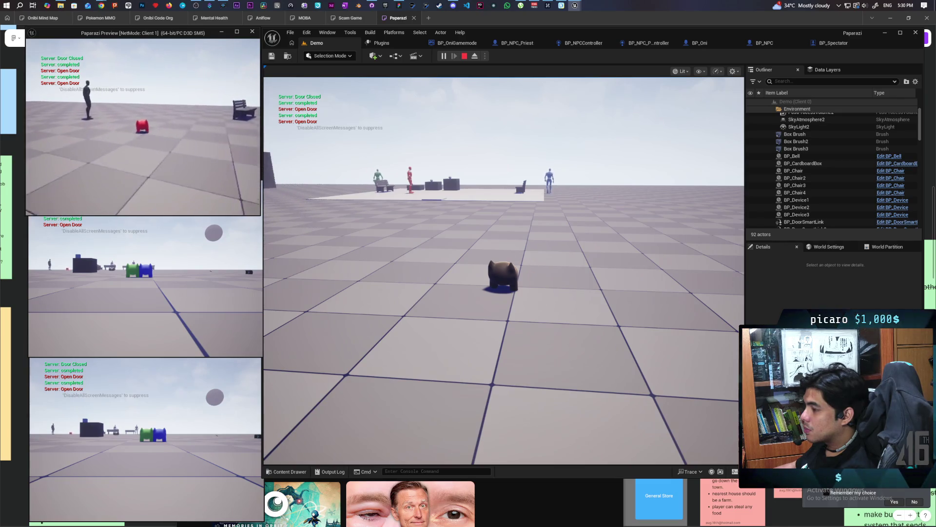
pyautogui.press('w')
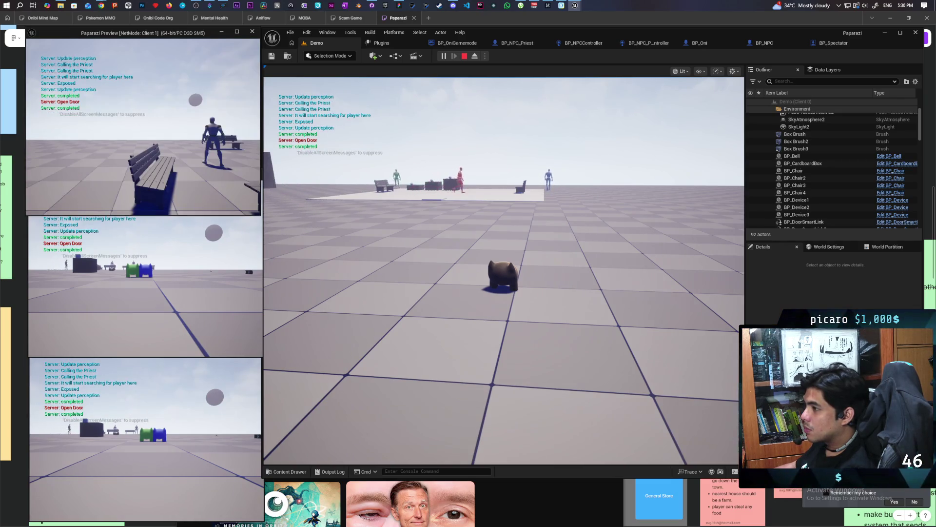
pyautogui.press('w')
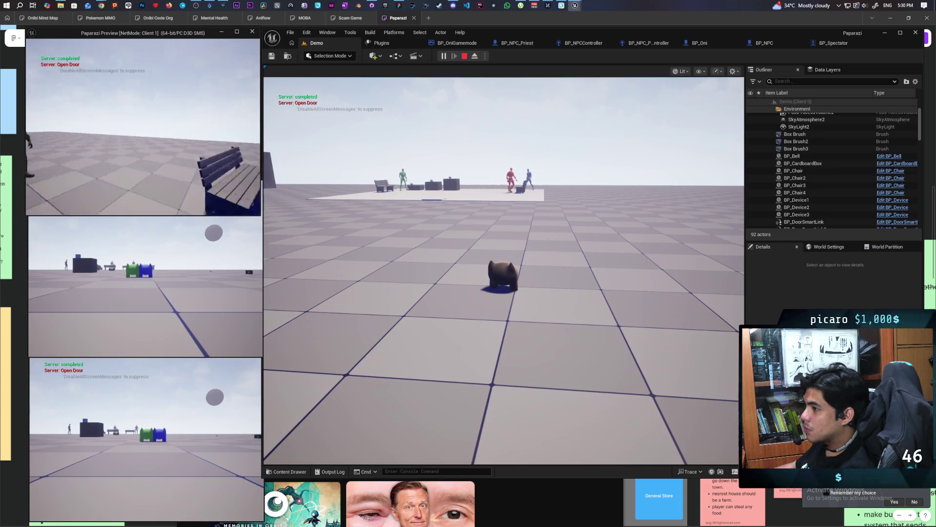
pyautogui.press('w')
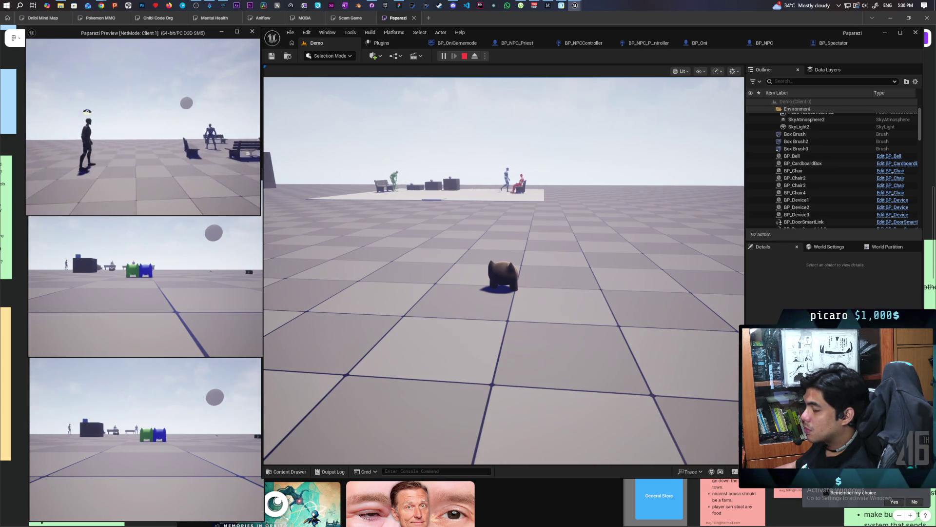
pyautogui.press('w')
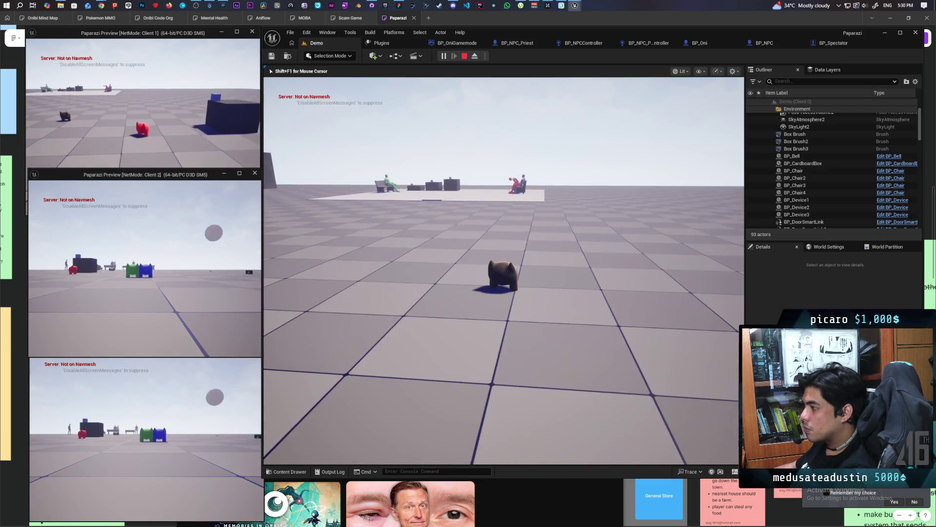
pyautogui.click(503, 271)
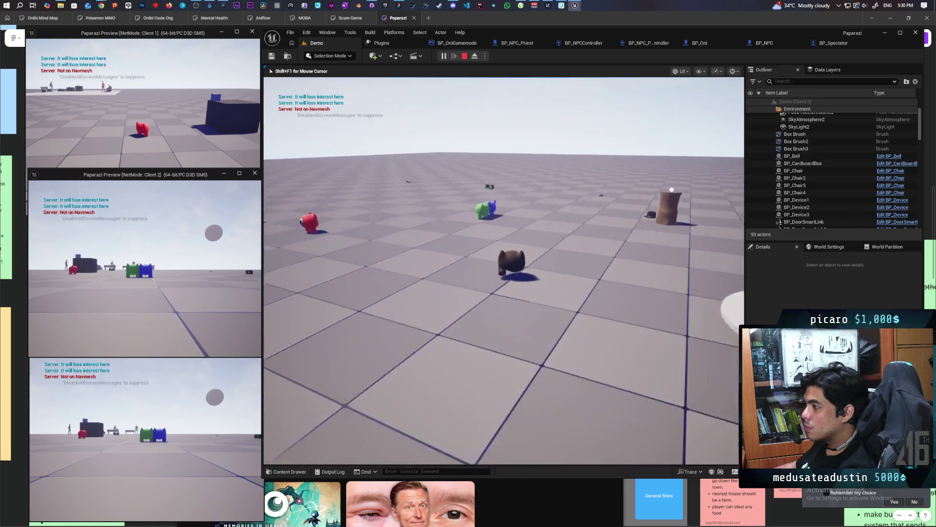
pyautogui.press('w')
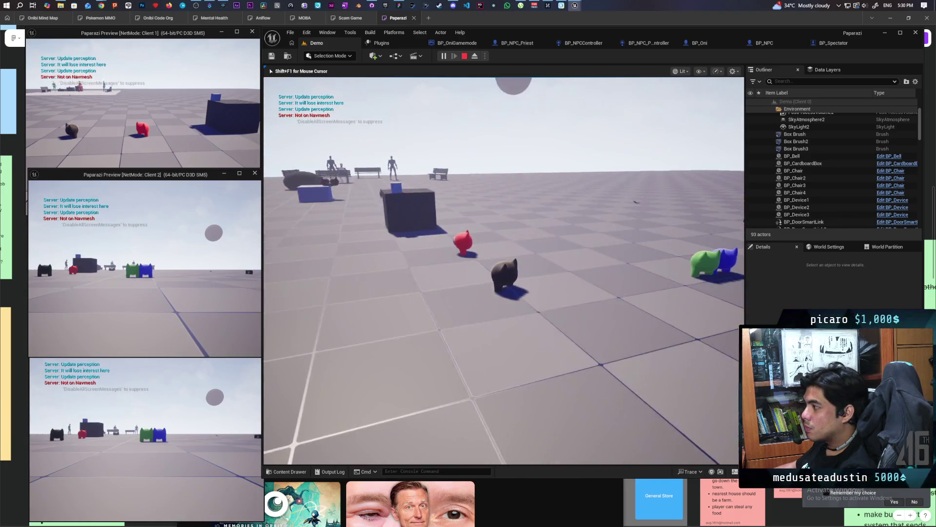
pyautogui.press('w')
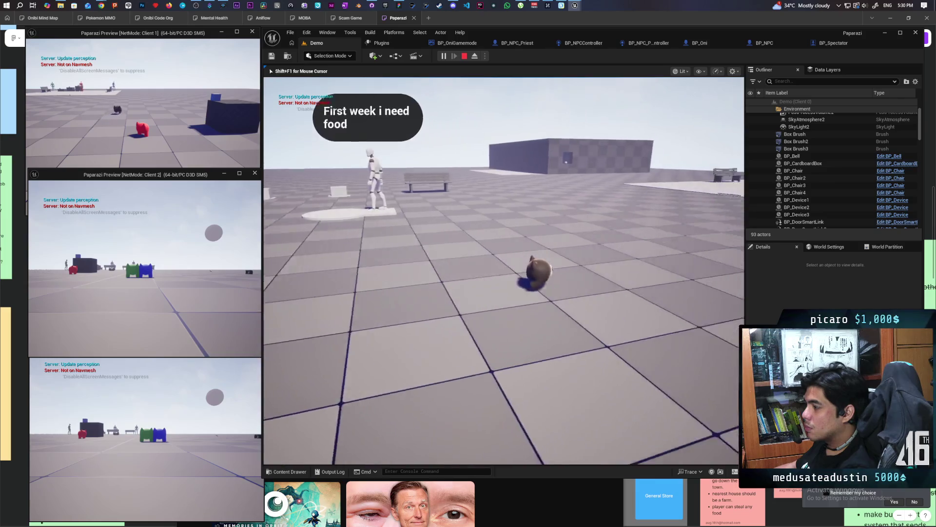
pyautogui.press('w')
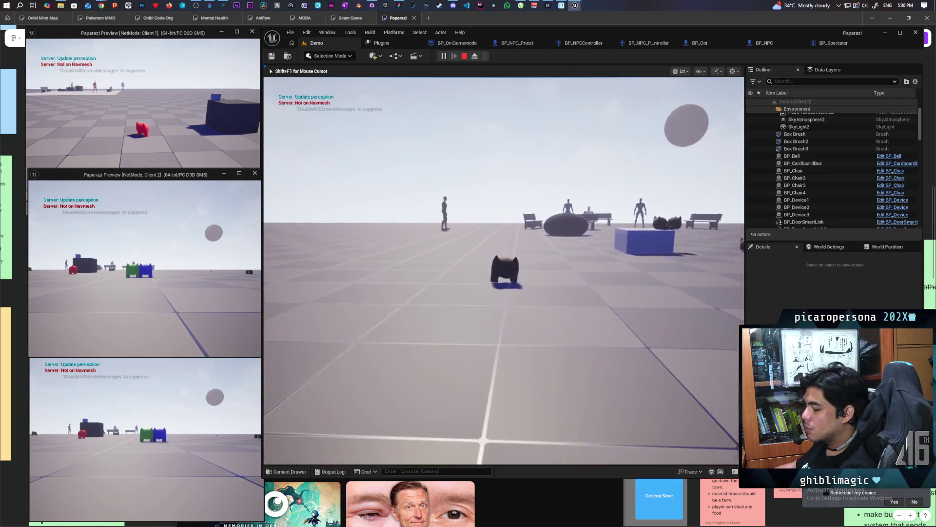
pyautogui.press('w')
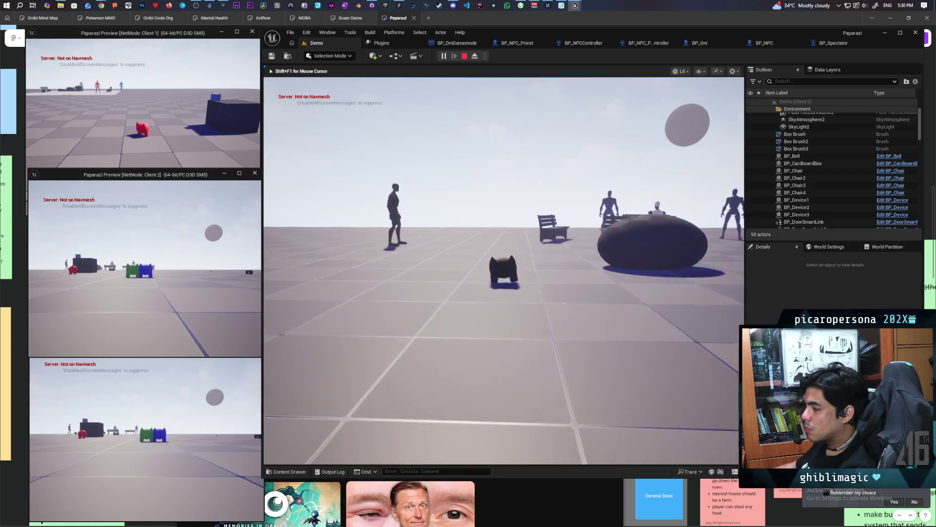
pyautogui.press('w')
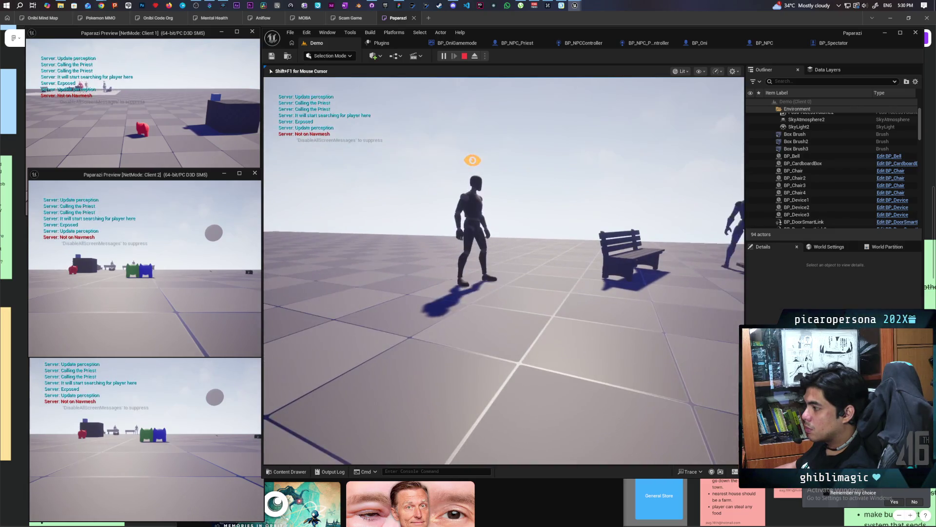
pyautogui.press('e')
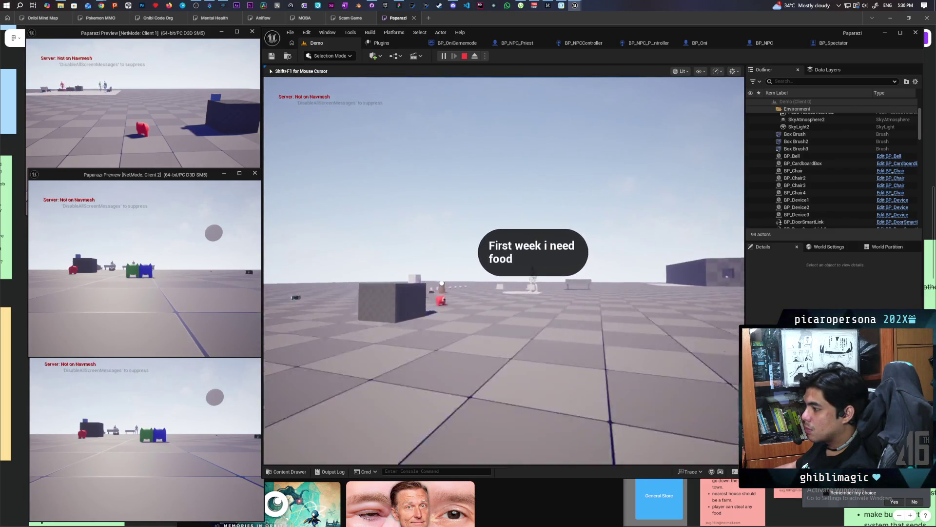
pyautogui.press('e')
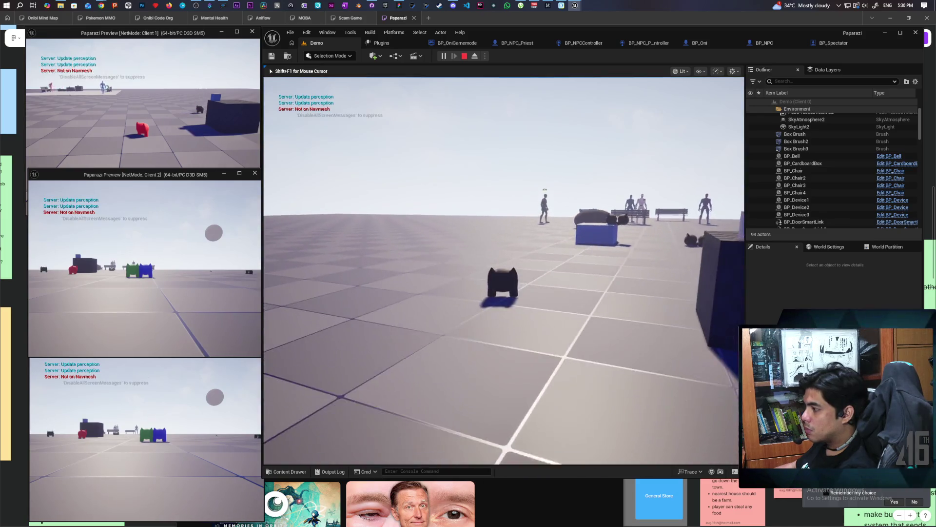
pyautogui.press('e')
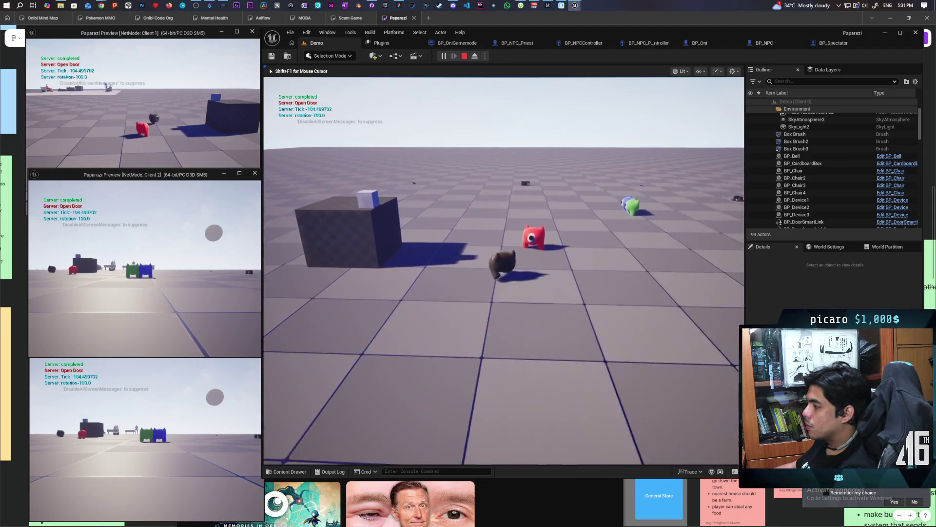
pyautogui.press('Escape')
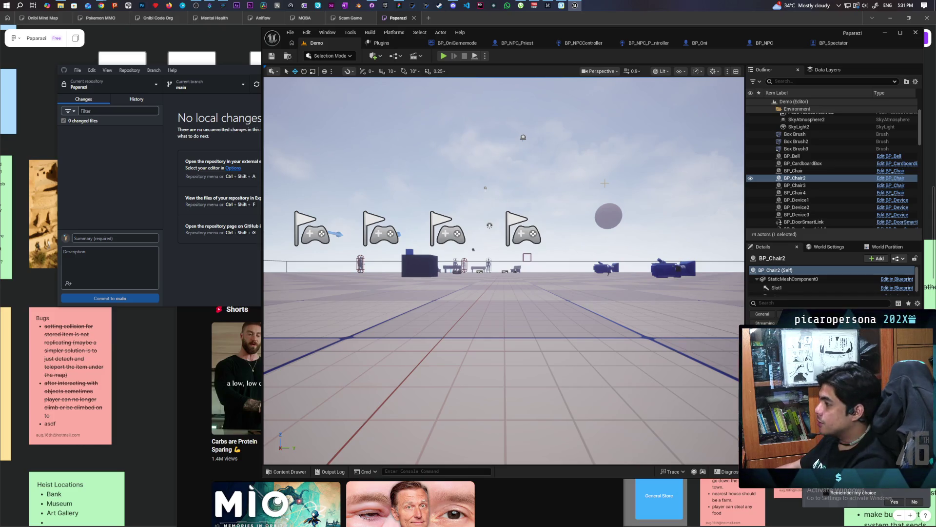
# Add a Set View Target with Blend node, with Context Sensitive off, near Resummon and Possess.
pyautogui.click(739, 45)
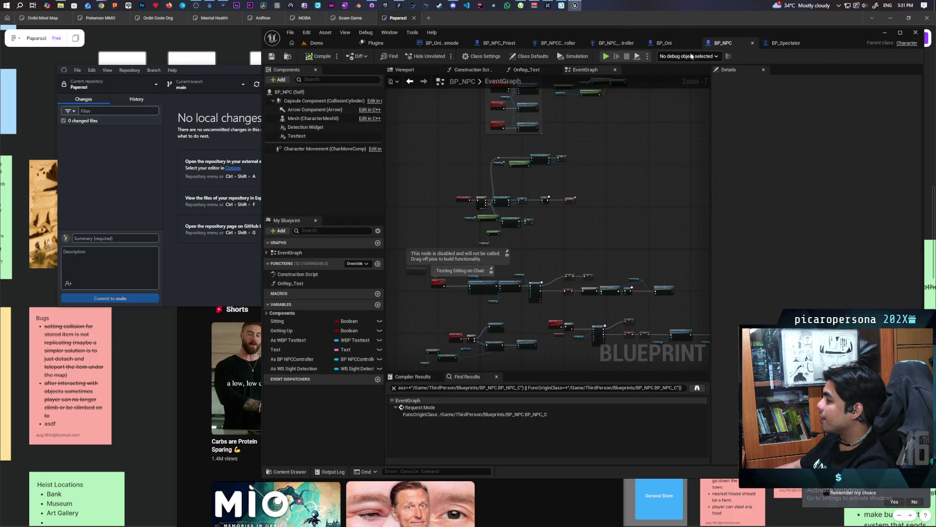
pyautogui.click(675, 44)
pyautogui.moveTo(583, 160); pyautogui.dragTo(571, 261)
pyautogui.moveTo(667, 253)
pyautogui.mouseDown()
pyautogui.moveTo(686, 290)
pyautogui.moveTo(489, 280)
pyautogui.moveTo(508, 278)
pyautogui.mouseUp()
pyautogui.rightClick(543, 274)
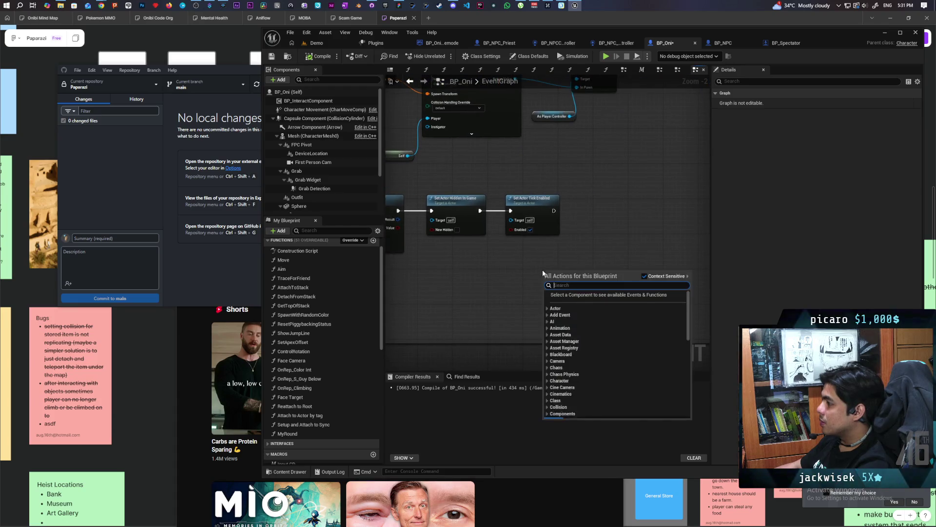
pyautogui.write('set')
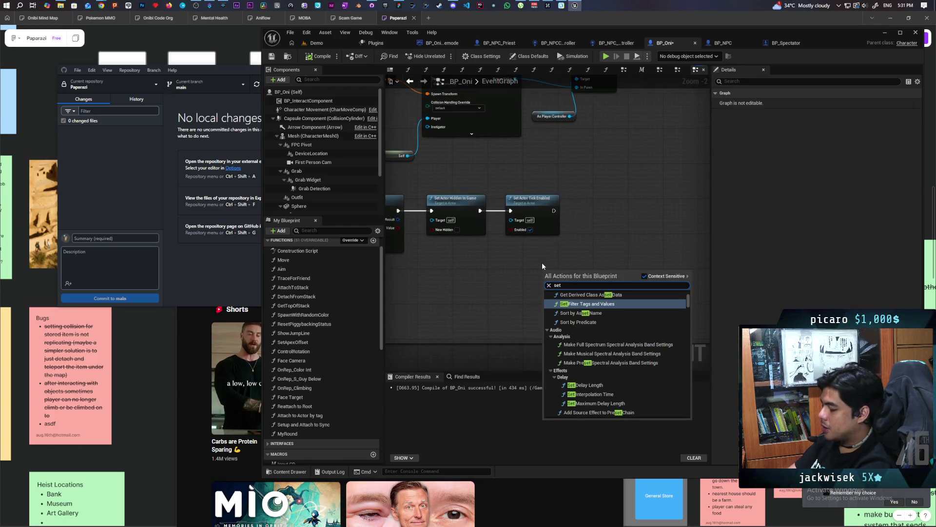
pyautogui.write(' view ta')
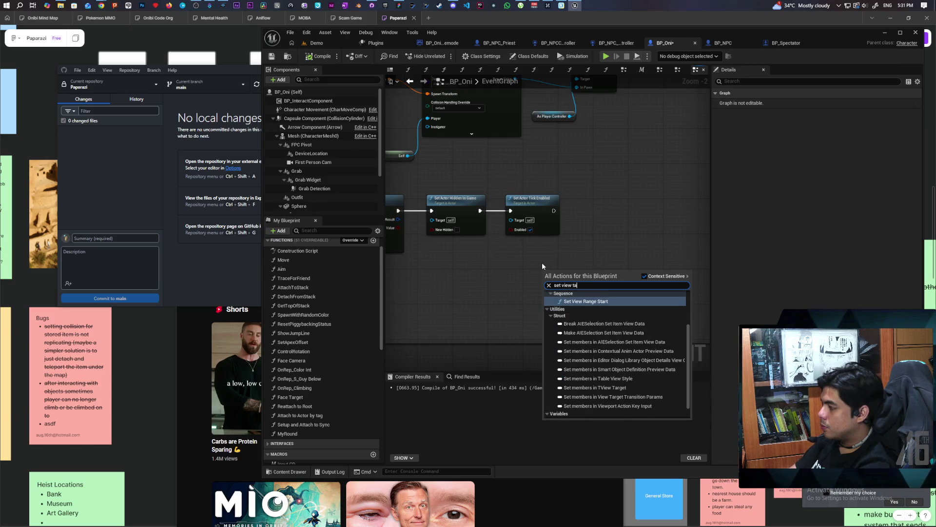
pyautogui.write('rge')
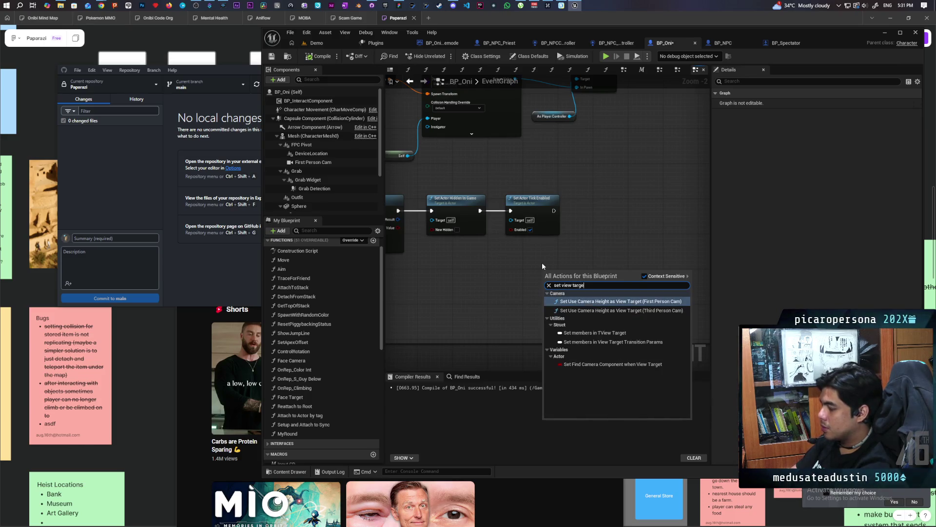
pyautogui.write('t blend')
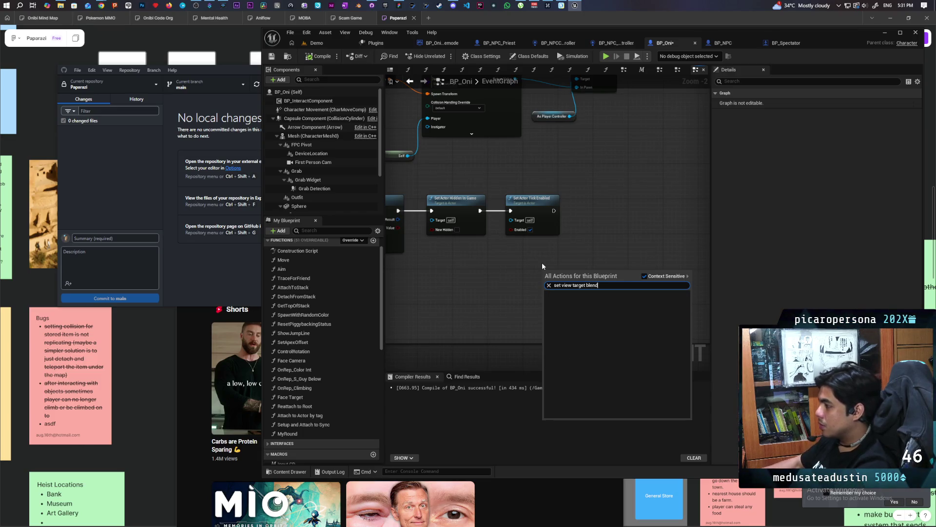
pyautogui.click(645, 276)
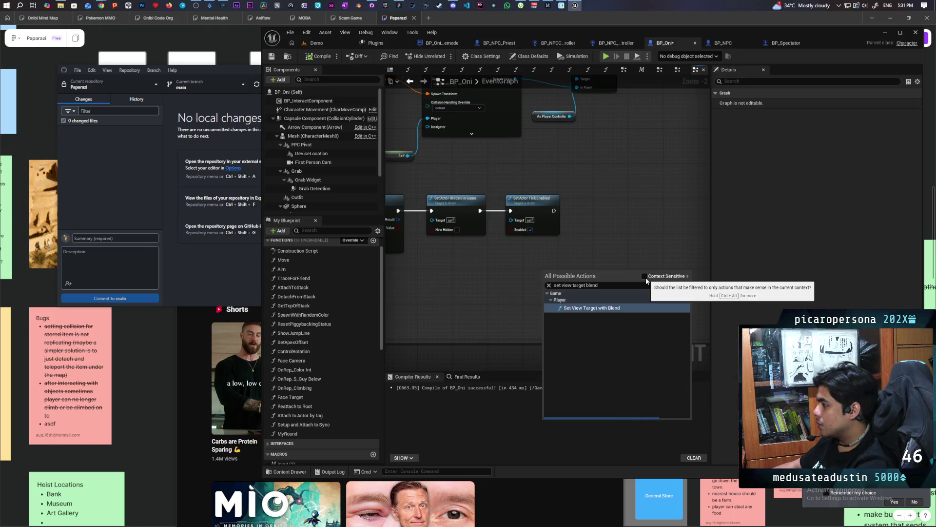
pyautogui.click(598, 307)
# Reposition the Set View Target with Blend node beside the Possess chain.
pyautogui.rightClick(632, 267)
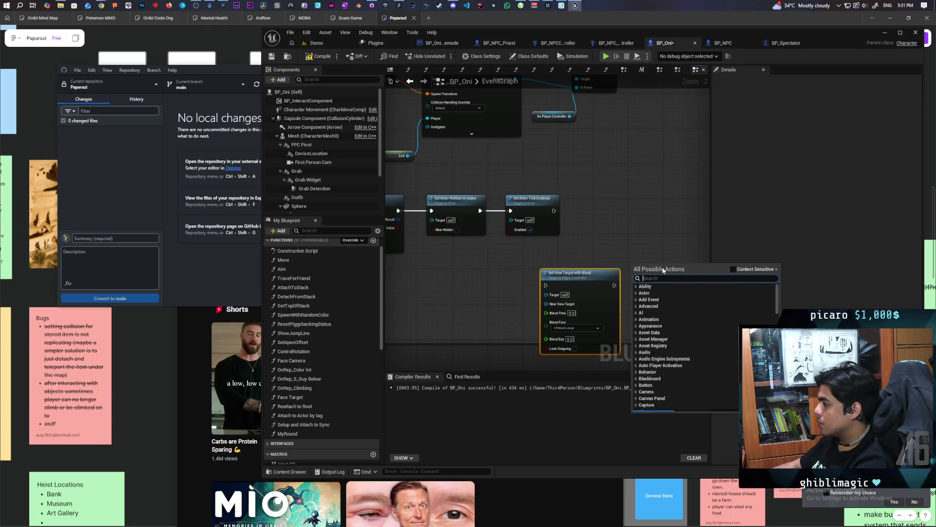
pyautogui.click(623, 245)
pyautogui.moveTo(622, 245)
pyautogui.mouseDown()
pyautogui.moveTo(593, 285)
pyautogui.moveTo(551, 273)
pyautogui.moveTo(429, 290)
pyautogui.mouseUp()
pyautogui.moveTo(559, 282)
pyautogui.mouseDown()
pyautogui.moveTo(604, 206)
pyautogui.moveTo(616, 205)
pyautogui.moveTo(583, 212)
pyautogui.mouseUp()
pyautogui.scroll(2, 524, 213)
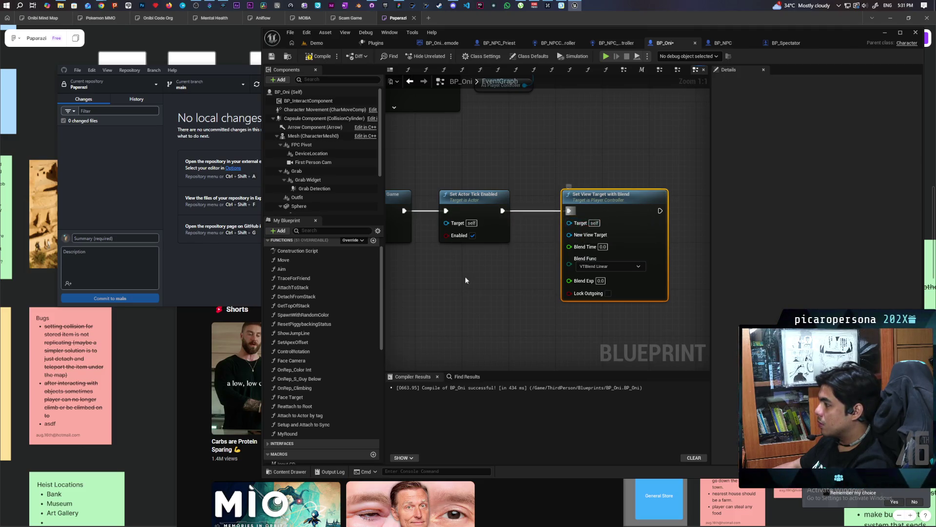
pyautogui.scroll(-2, 589, 266)
pyautogui.moveTo(481, 306); pyautogui.dragTo(577, 291)
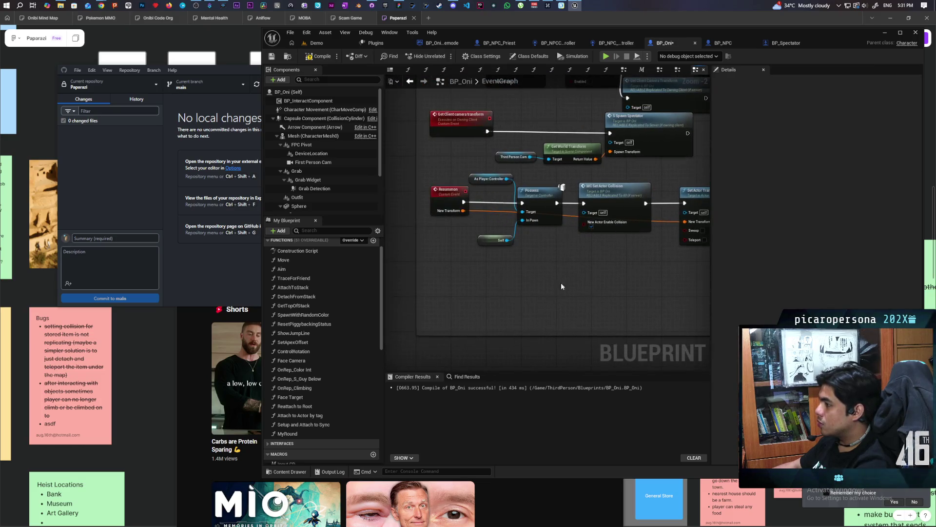
# Wire a copied As Player Controller to Target and Self to New View Target, then return to Demo.
pyautogui.click(491, 179)
pyautogui.moveTo(513, 221)
pyautogui.mouseDown()
pyautogui.moveTo(577, 259)
pyautogui.moveTo(623, 232)
pyautogui.moveTo(578, 280)
pyautogui.moveTo(572, 268)
pyautogui.mouseUp()
pyautogui.hotkey('ctrl', 'c')
pyautogui.hotkey('ctrl', 'v')
pyautogui.write('self')
pyautogui.press('Return')
pyautogui.scroll(2, 585, 288)
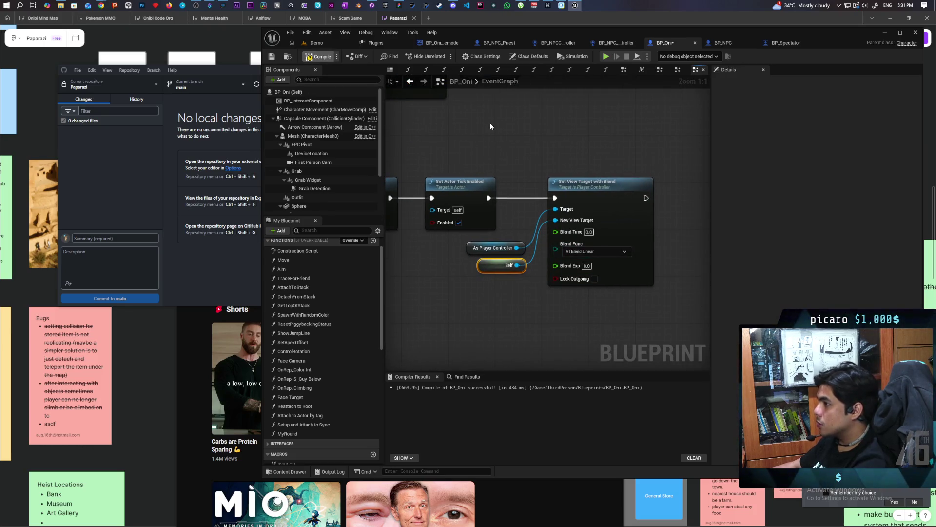
pyautogui.click(318, 43)
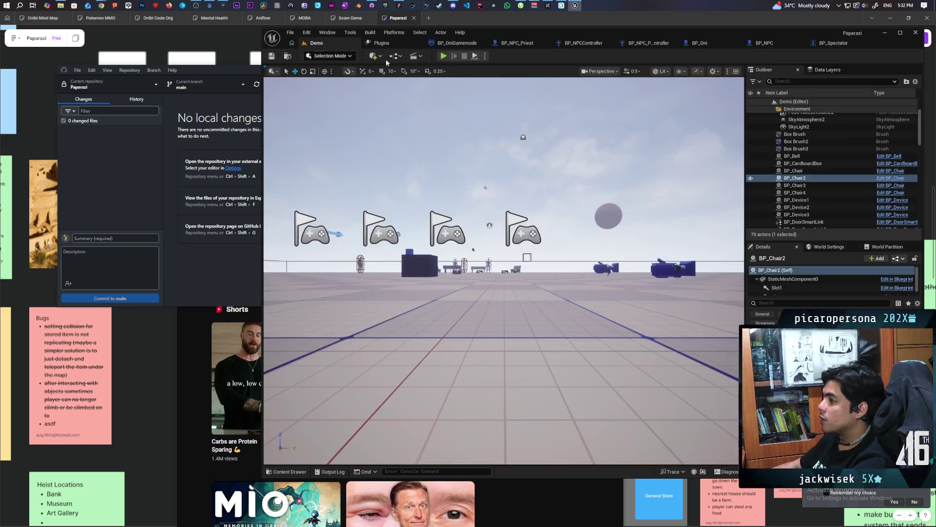
# Run a three-client Demo playtest, stop it with Esc, and switch to BP_Spectator.
pyautogui.click(444, 56)
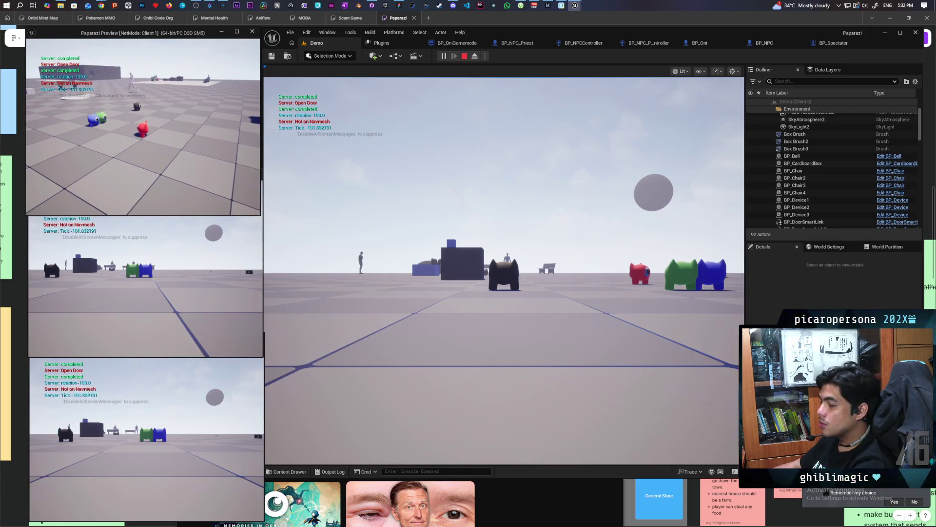
pyautogui.press('Escape')
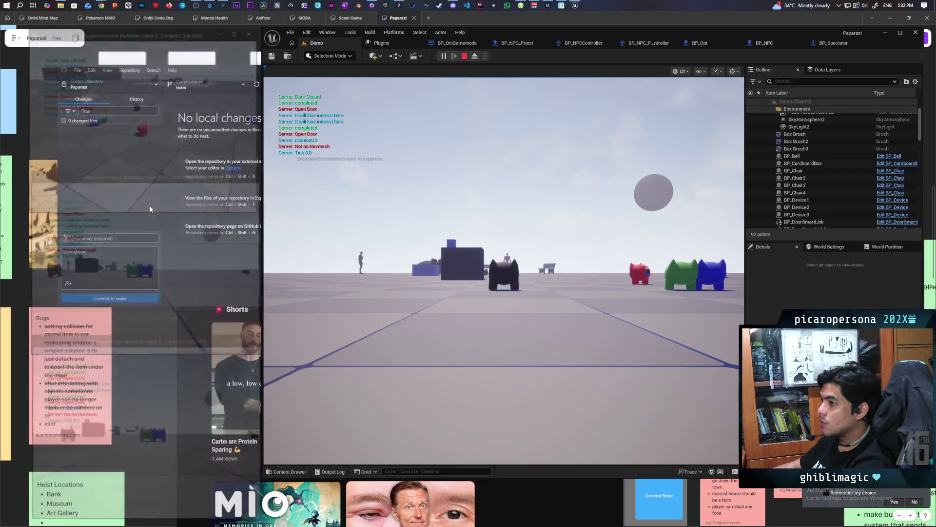
pyautogui.click(824, 43)
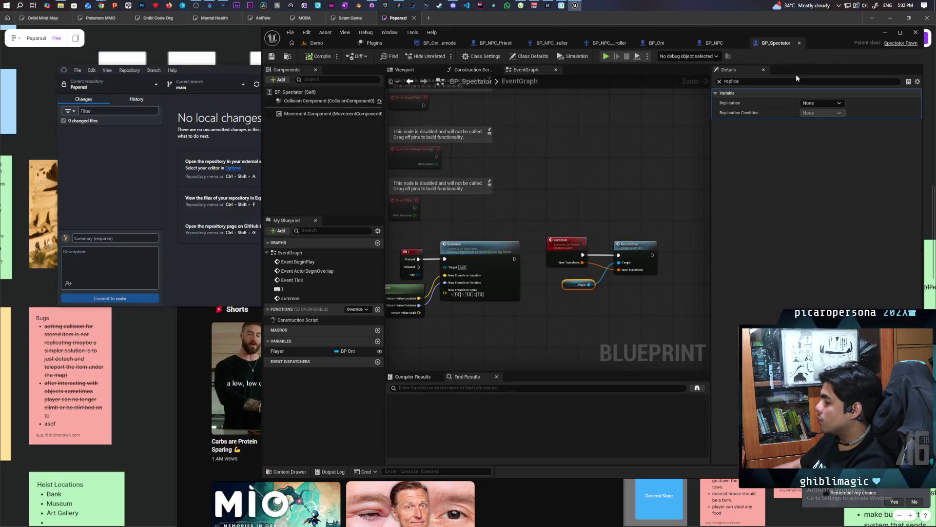
# Pan across BP_Oni's Set View Target, Resummon, SpawnActor and Get Client Camera Transform nodes.
pyautogui.moveTo(579, 280)
pyautogui.mouseDown()
pyautogui.moveTo(566, 298)
pyautogui.moveTo(694, 275)
pyautogui.moveTo(576, 242)
pyautogui.mouseUp()
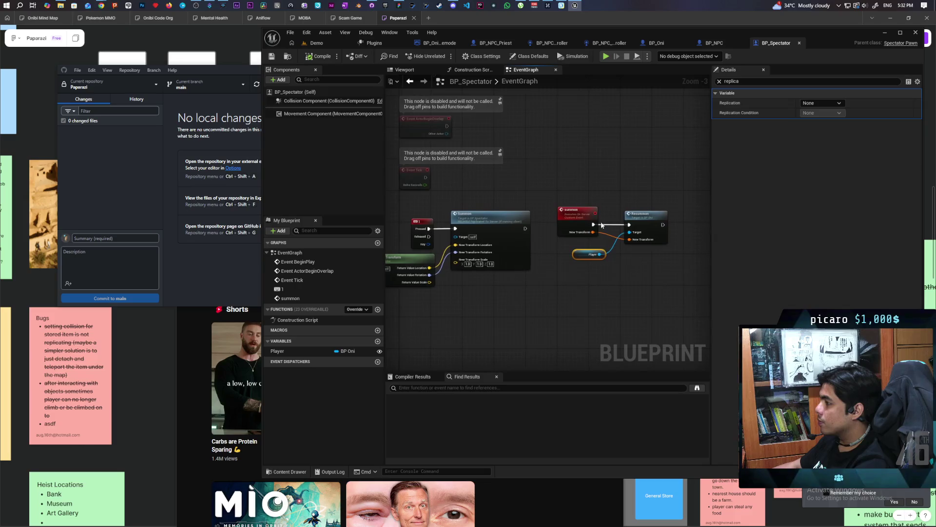
pyautogui.click(656, 43)
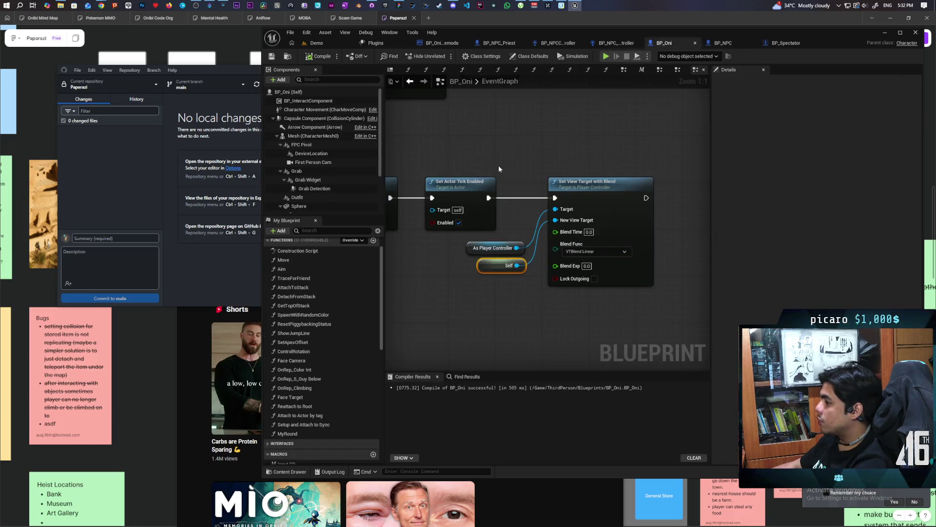
pyautogui.scroll(-5, 498, 165)
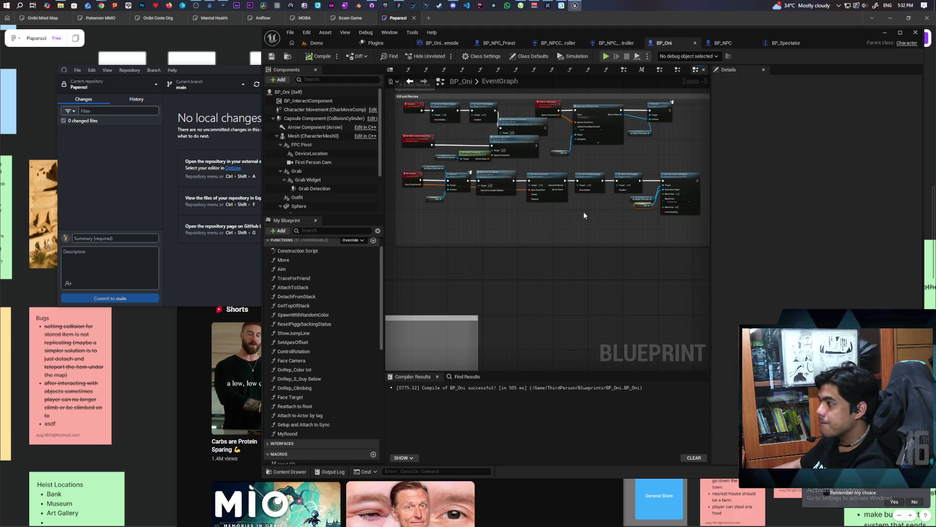
pyautogui.scroll(1, 592, 211)
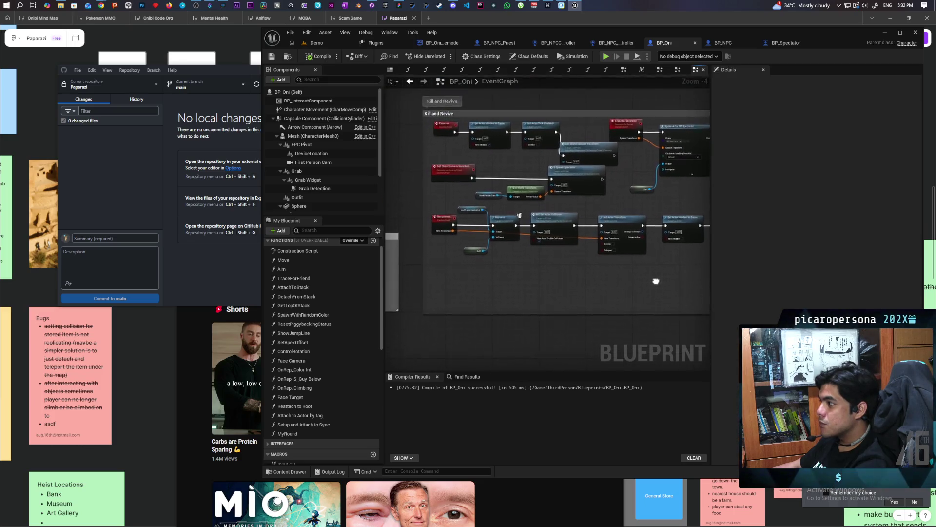
pyautogui.scroll(2, 560, 288)
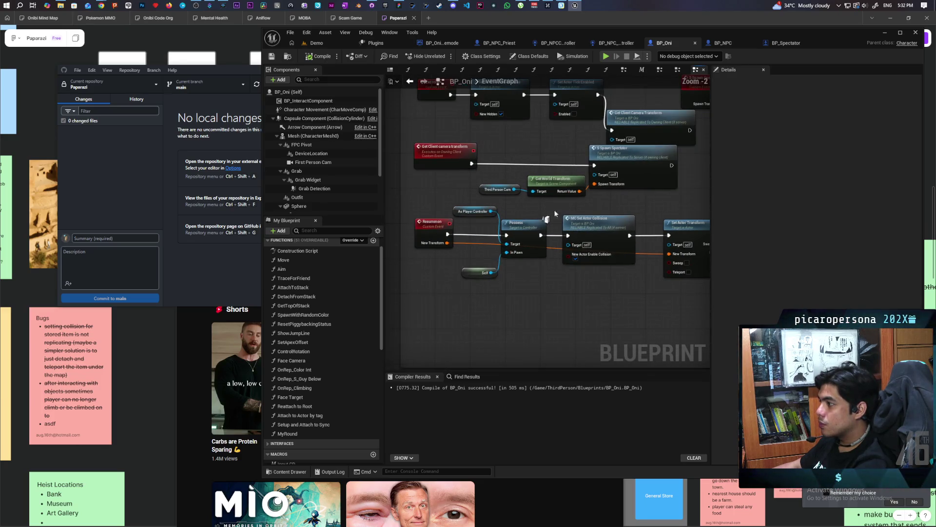
pyautogui.moveTo(386, 216); pyautogui.dragTo(230, 200)
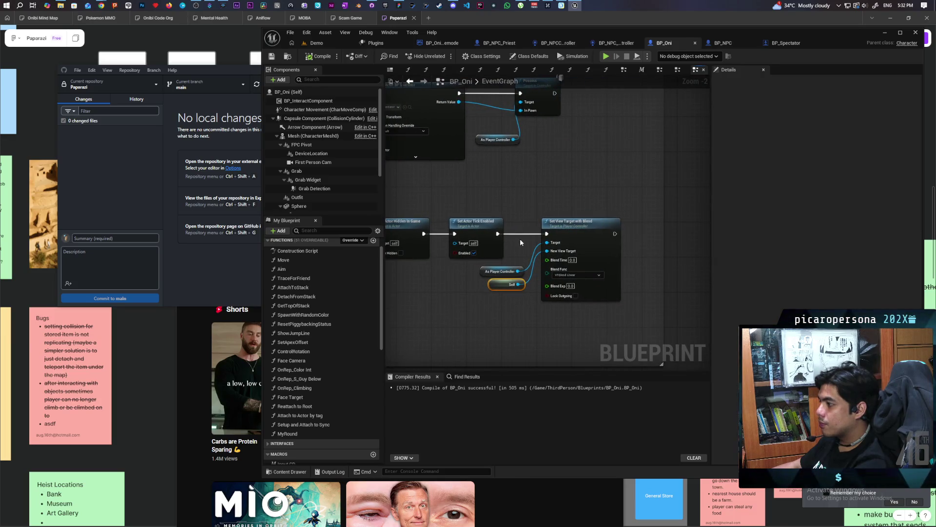
pyautogui.moveTo(447, 295)
pyautogui.mouseDown()
pyautogui.moveTo(600, 286)
pyautogui.moveTo(538, 291)
pyautogui.moveTo(626, 275)
pyautogui.mouseUp()
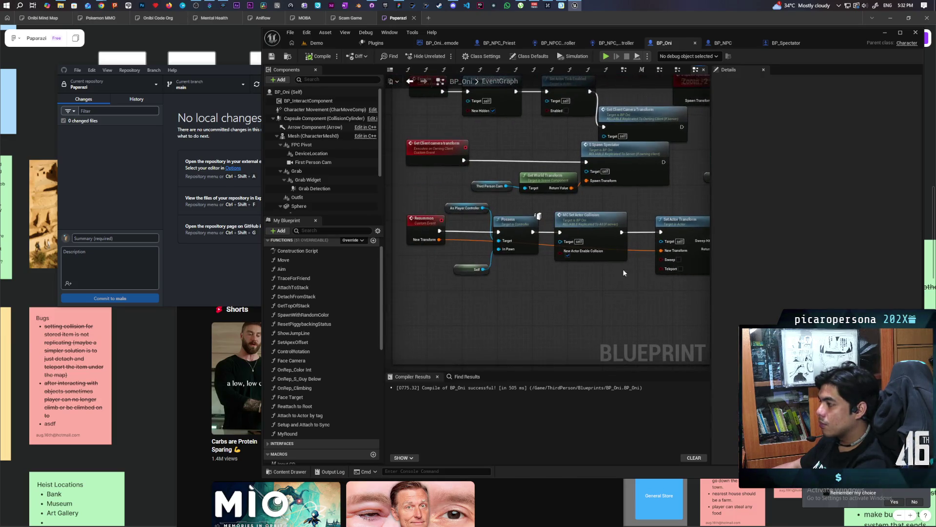
pyautogui.moveTo(561, 207); pyautogui.dragTo(403, 227)
pyautogui.moveTo(580, 259)
pyautogui.mouseDown()
pyautogui.moveTo(590, 295)
pyautogui.moveTo(665, 282)
pyautogui.moveTo(579, 313)
pyautogui.moveTo(639, 325)
pyautogui.mouseUp()
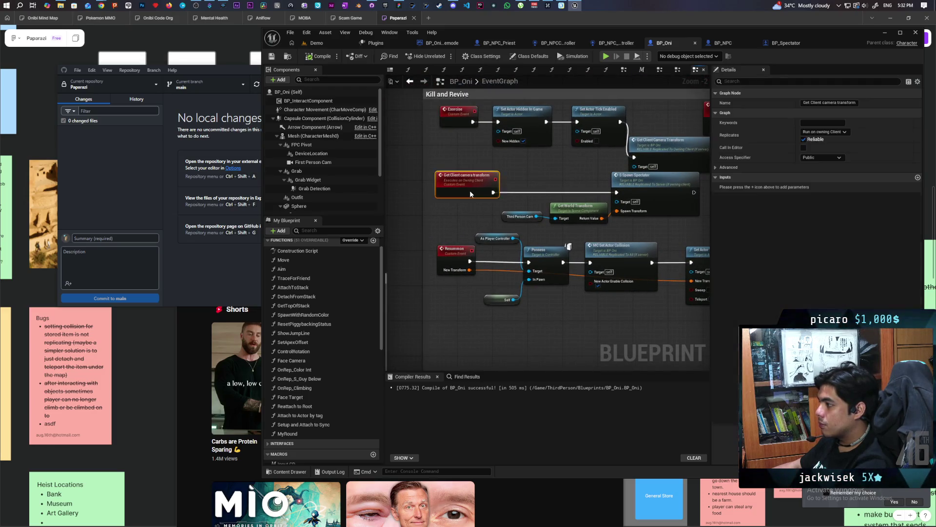
pyautogui.moveTo(708, 214)
pyautogui.mouseDown()
pyautogui.moveTo(560, 224)
pyautogui.moveTo(546, 222)
pyautogui.moveTo(690, 210)
pyautogui.moveTo(445, 211)
pyautogui.mouseUp()
pyautogui.moveTo(553, 215); pyautogui.dragTo(442, 214)
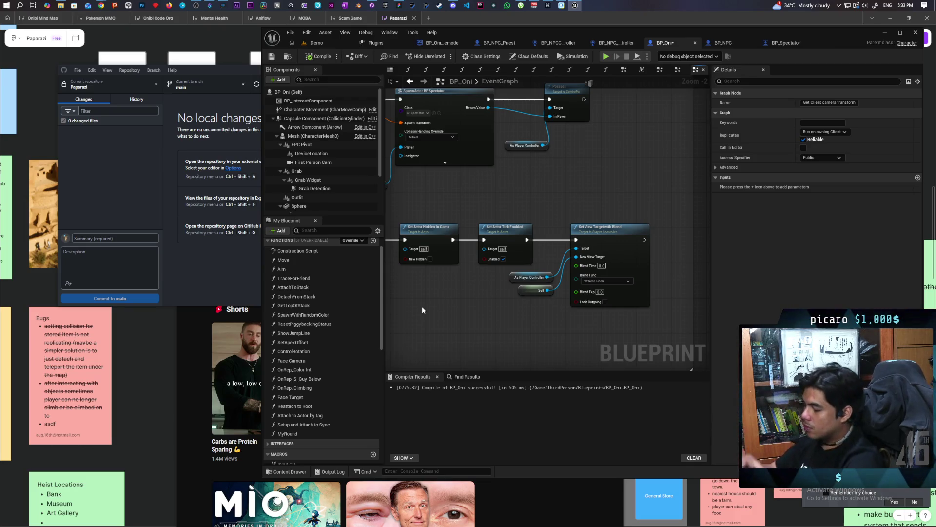
pyautogui.scroll(-3, 442, 271)
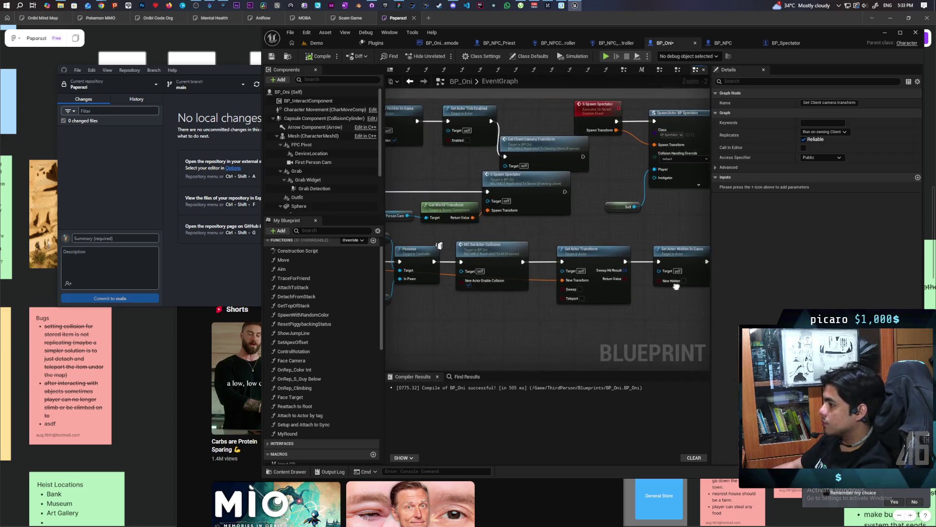
pyautogui.scroll(1, 613, 300)
pyautogui.scroll(1, 613, 300)
pyautogui.scroll(-2, 610, 312)
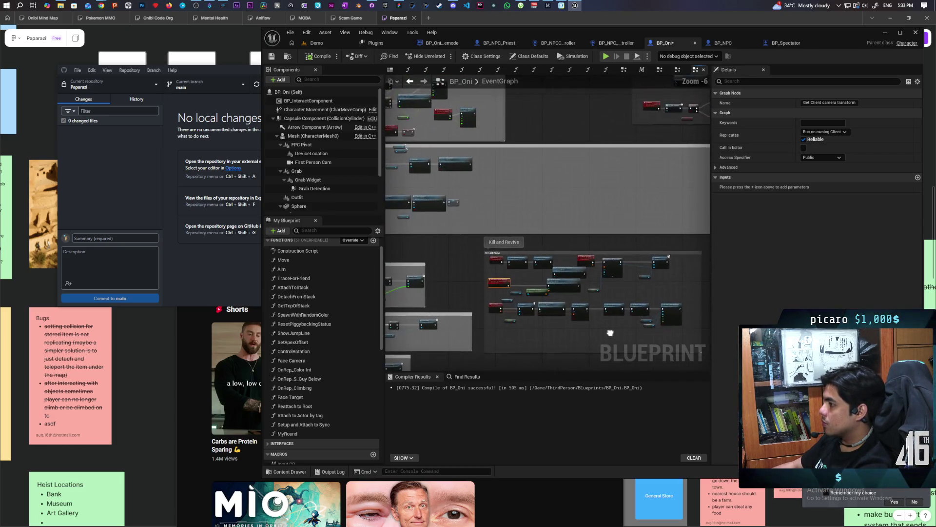
pyautogui.scroll(1, 607, 320)
pyautogui.moveTo(552, 233); pyautogui.dragTo(578, 147)
pyautogui.scroll(3, 519, 264)
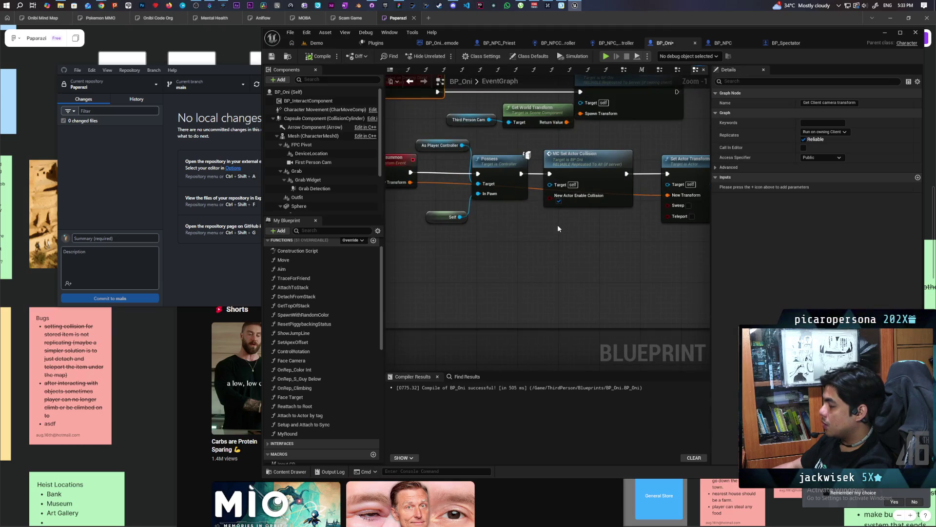
pyautogui.moveTo(572, 242)
pyautogui.mouseDown()
pyautogui.moveTo(556, 230)
pyautogui.moveTo(482, 244)
pyautogui.mouseUp()
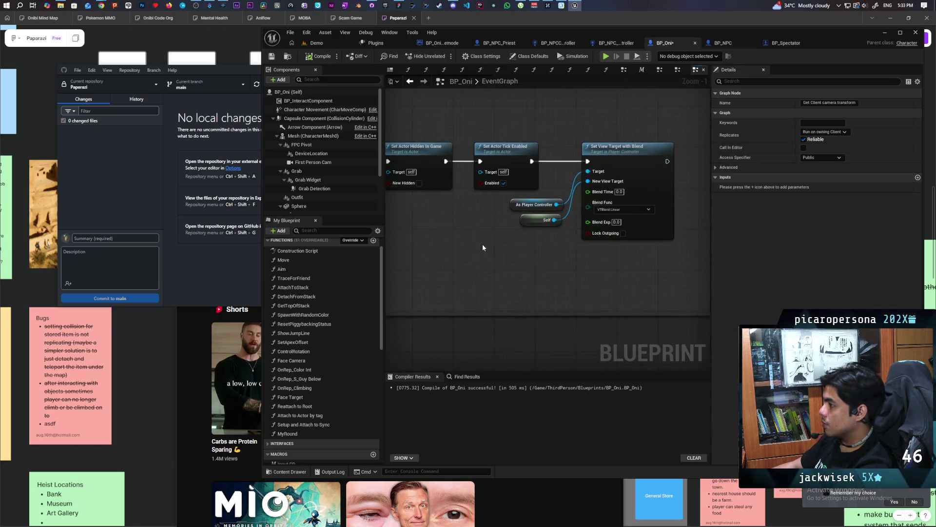
# Delete the Set View Target with Blend, As Player Controller and Self nodes.
pyautogui.moveTo(553, 148); pyautogui.dragTo(604, 244)
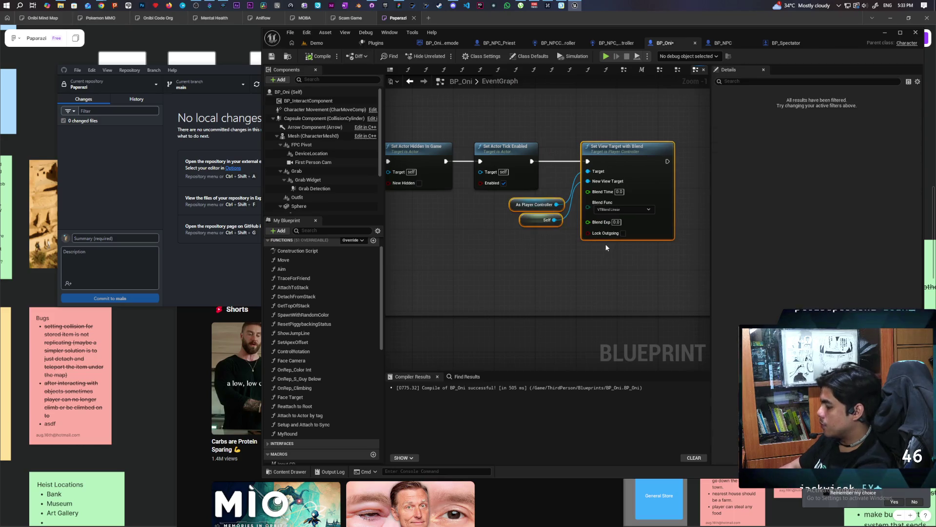
pyautogui.press('Delete')
pyautogui.scroll(-6, 540, 229)
pyautogui.scroll(2, 540, 230)
# Rearrange the lower row, the Spawn Spectator group and the Get Client Camera Transform node.
pyautogui.moveTo(421, 290)
pyautogui.mouseDown()
pyautogui.moveTo(565, 254)
pyautogui.moveTo(641, 250)
pyautogui.mouseUp()
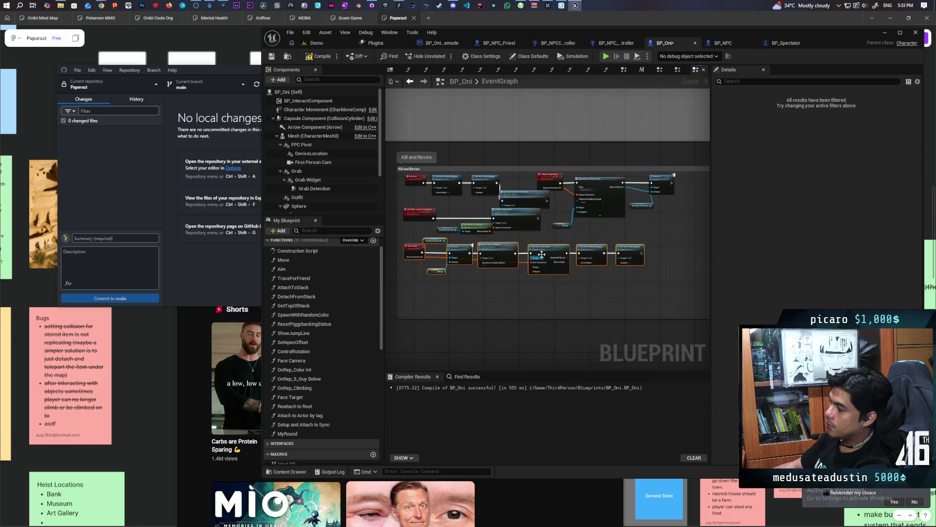
pyautogui.moveTo(545, 250); pyautogui.dragTo(543, 277)
pyautogui.moveTo(417, 245)
pyautogui.mouseDown()
pyautogui.moveTo(510, 222)
pyautogui.moveTo(496, 245)
pyautogui.moveTo(607, 192)
pyautogui.mouseUp()
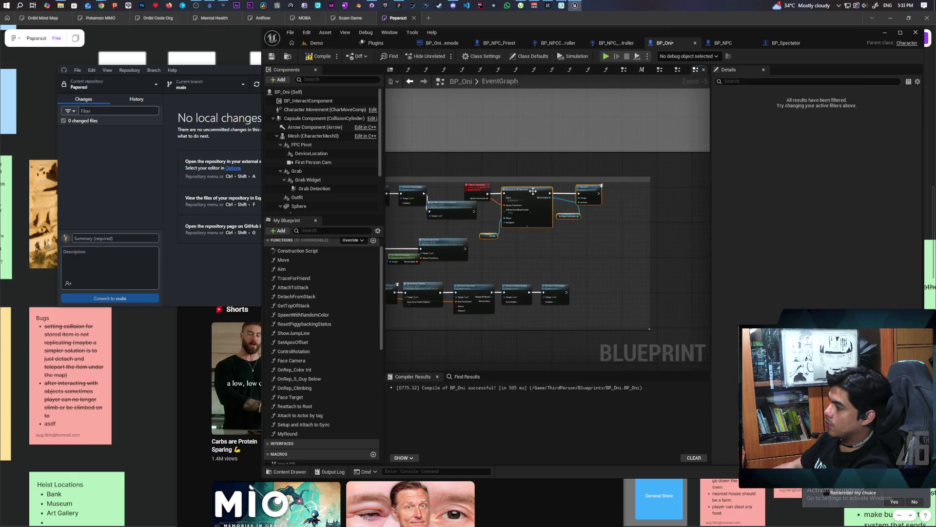
pyautogui.moveTo(477, 188); pyautogui.dragTo(512, 192)
pyautogui.moveTo(441, 210); pyautogui.dragTo(494, 161)
pyautogui.scroll(2, 587, 218)
pyautogui.scroll(-3, 587, 217)
pyautogui.scroll(2, 485, 225)
pyautogui.moveTo(453, 223)
pyautogui.mouseDown()
pyautogui.moveTo(542, 253)
pyautogui.moveTo(542, 229)
pyautogui.mouseUp()
pyautogui.click(546, 266)
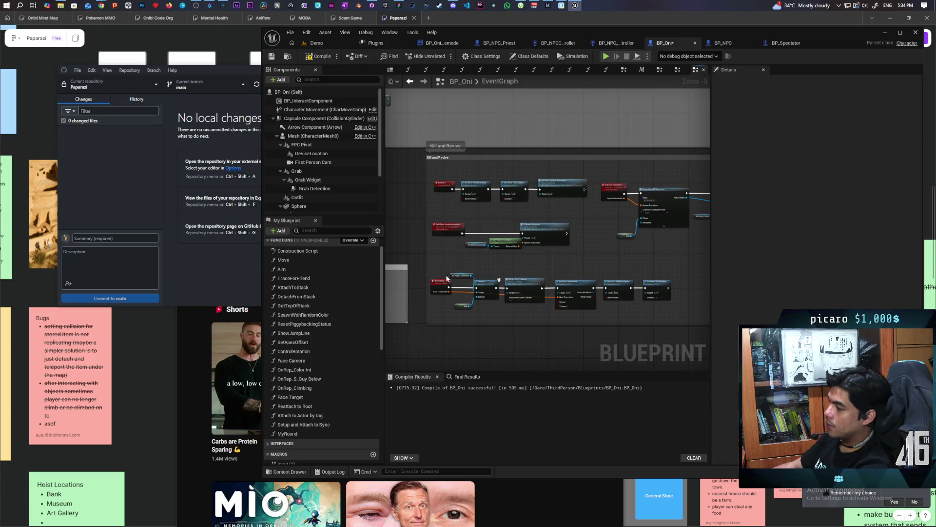
# Nudge the bottom row right, widen the Kill and Revive comment leftward, and align Exorcise.
pyautogui.moveTo(443, 274)
pyautogui.mouseDown()
pyautogui.moveTo(599, 310)
pyautogui.moveTo(672, 315)
pyautogui.mouseUp()
pyautogui.scroll(3, 438, 285)
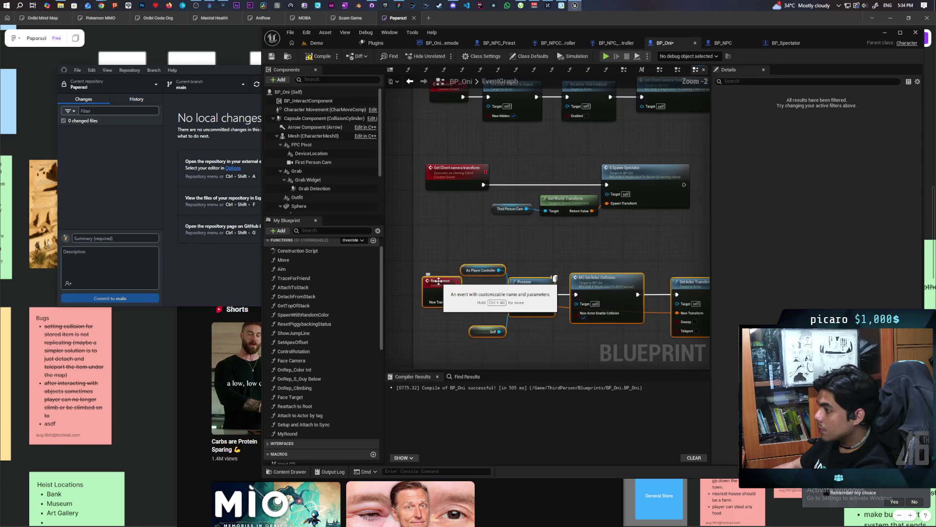
pyautogui.moveTo(439, 280)
pyautogui.mouseDown()
pyautogui.moveTo(448, 281)
pyautogui.moveTo(440, 285)
pyautogui.mouseUp()
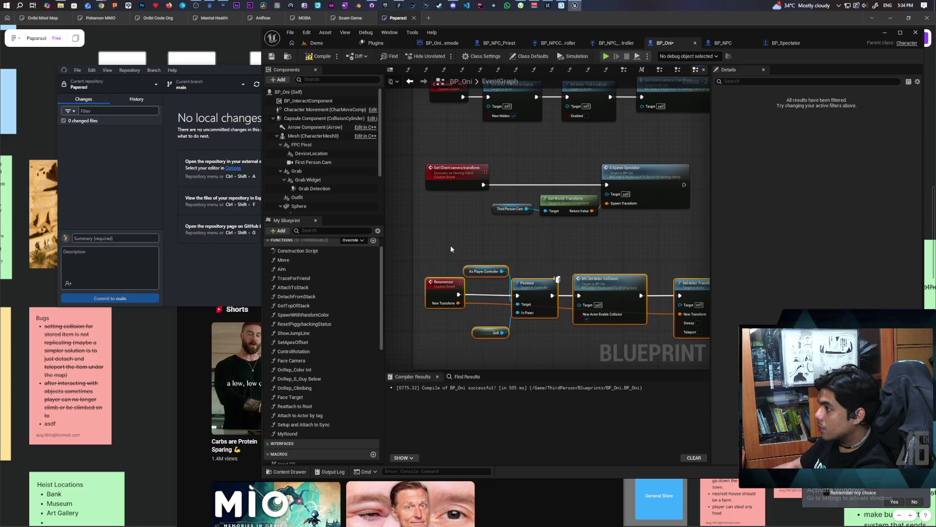
pyautogui.scroll(-2, 450, 245)
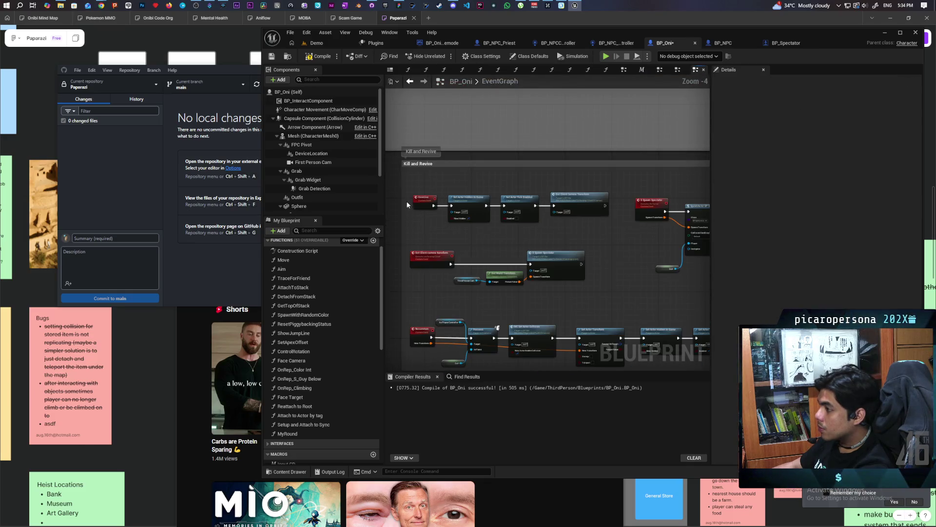
pyautogui.moveTo(403, 308)
pyautogui.mouseDown()
pyautogui.moveTo(395, 310)
pyautogui.moveTo(483, 278)
pyautogui.moveTo(476, 253)
pyautogui.mouseUp()
pyautogui.moveTo(485, 154); pyautogui.dragTo(482, 155)
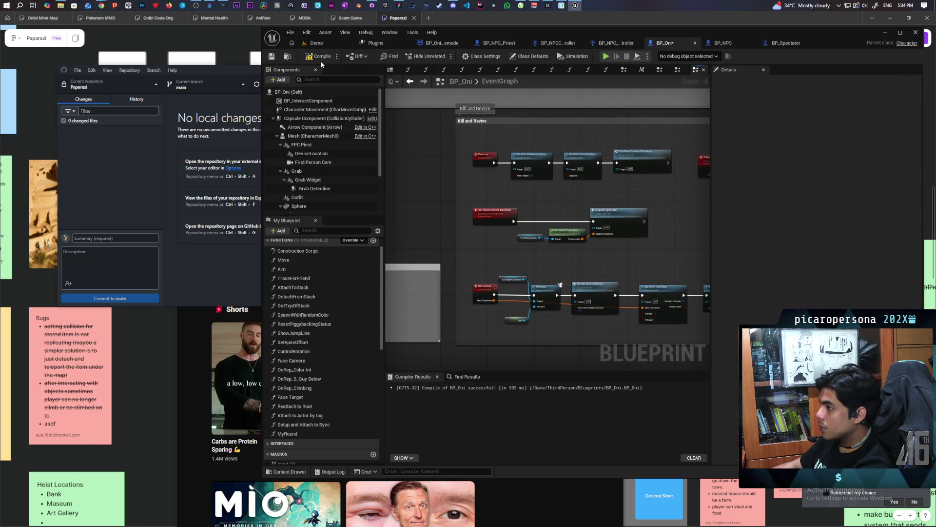
# Compile and save BP_Oni, then straighten the top-right node wires.
pyautogui.press('F7')
pyautogui.scroll(-2, 519, 206)
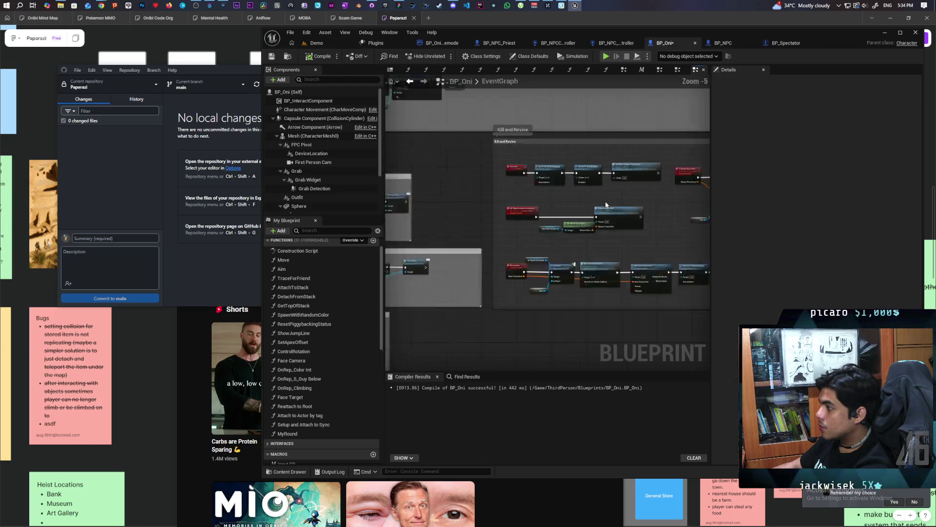
pyautogui.scroll(1, 528, 195)
pyautogui.hotkey('ctrl', 's')
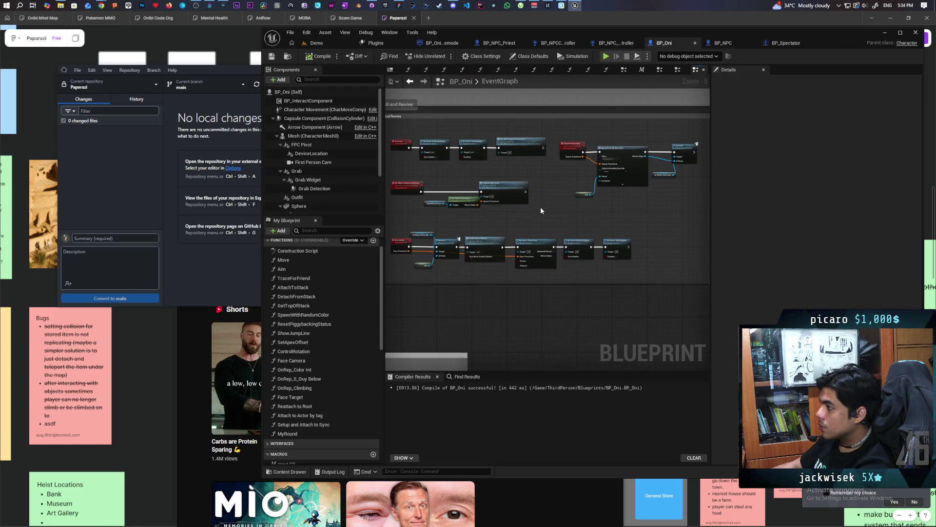
pyautogui.moveTo(566, 131); pyautogui.dragTo(678, 157)
pyautogui.press('q')
pyautogui.click(636, 206)
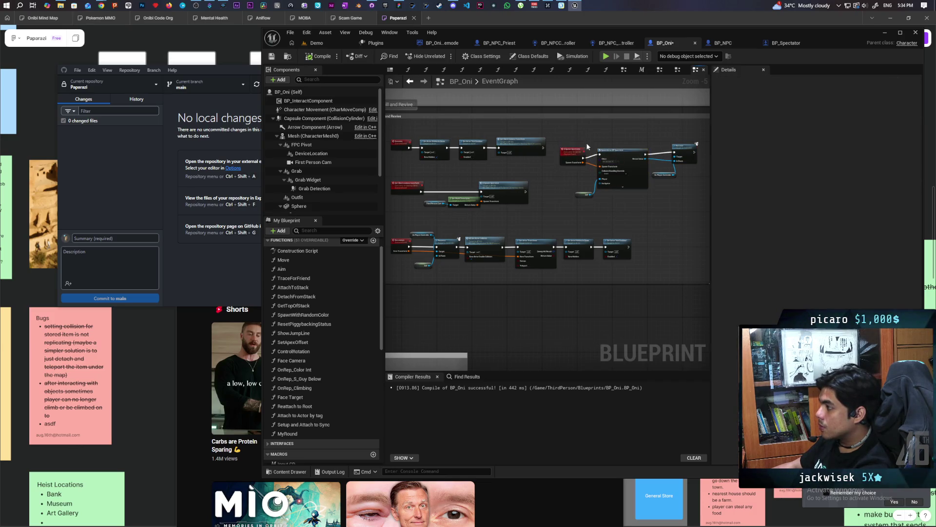
pyautogui.moveTo(574, 157); pyautogui.dragTo(572, 151)
# Wire Spawn Transform into SpawnActor BP Spectator and its Return Value into Possess, then compile.
pyautogui.click(682, 148)
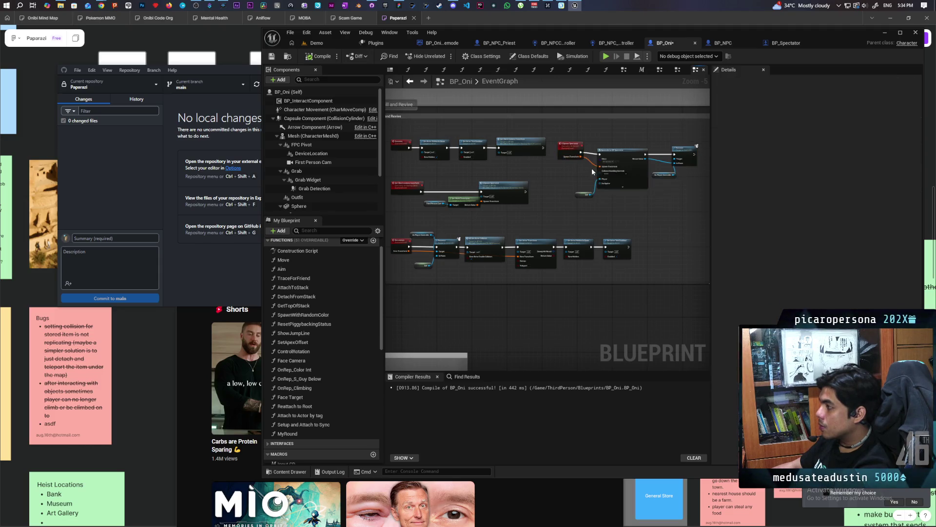
pyautogui.scroll(3, 592, 168)
pyautogui.moveTo(701, 149)
pyautogui.mouseDown()
pyautogui.moveTo(664, 166)
pyautogui.moveTo(468, 128)
pyautogui.mouseUp()
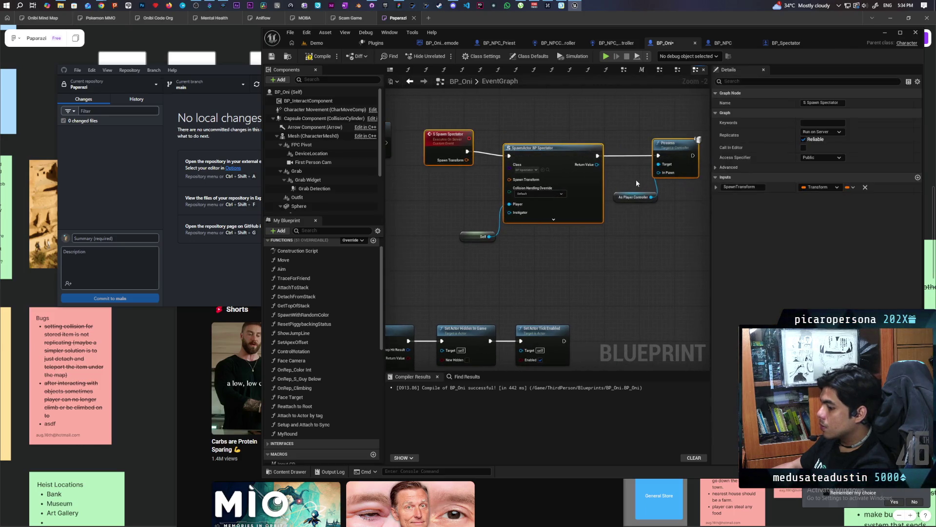
pyautogui.click(518, 228)
pyautogui.moveTo(467, 164); pyautogui.dragTo(509, 179)
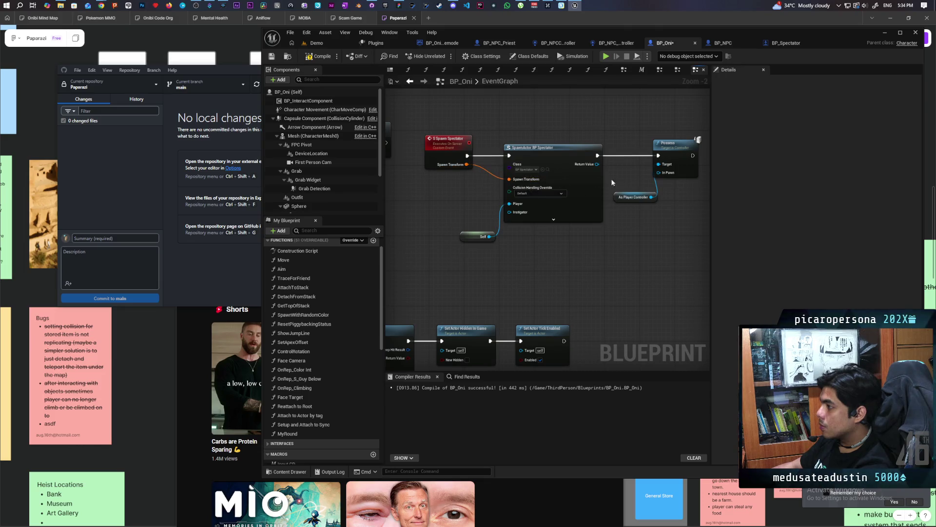
pyautogui.moveTo(598, 164); pyautogui.dragTo(659, 173)
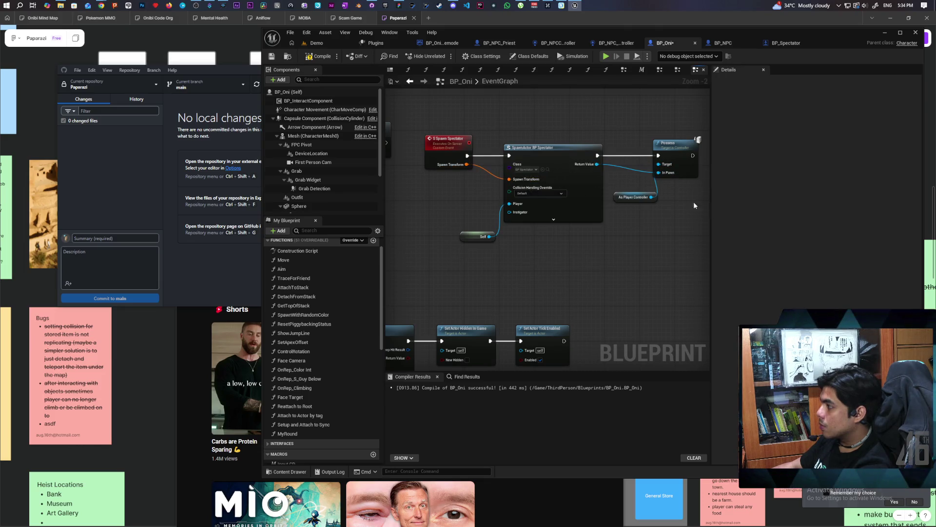
pyautogui.click(321, 56)
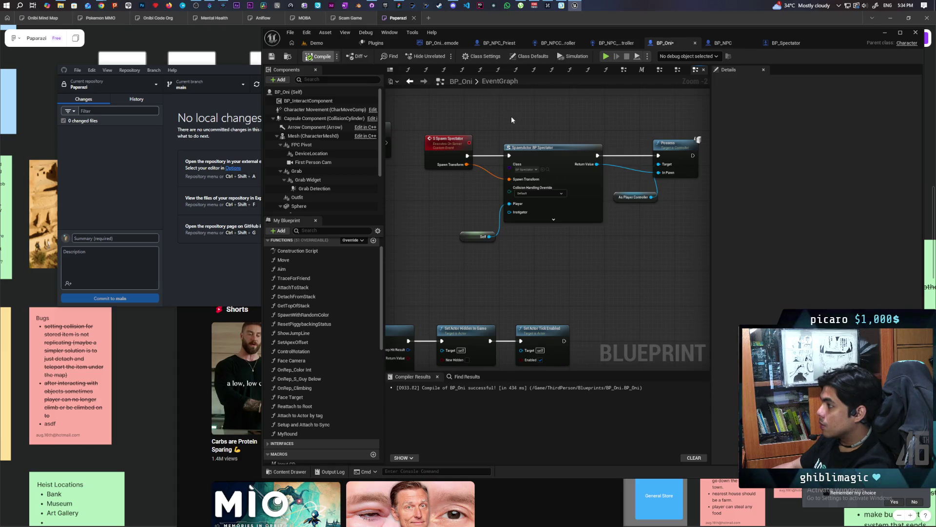
pyautogui.scroll(-3, 495, 113)
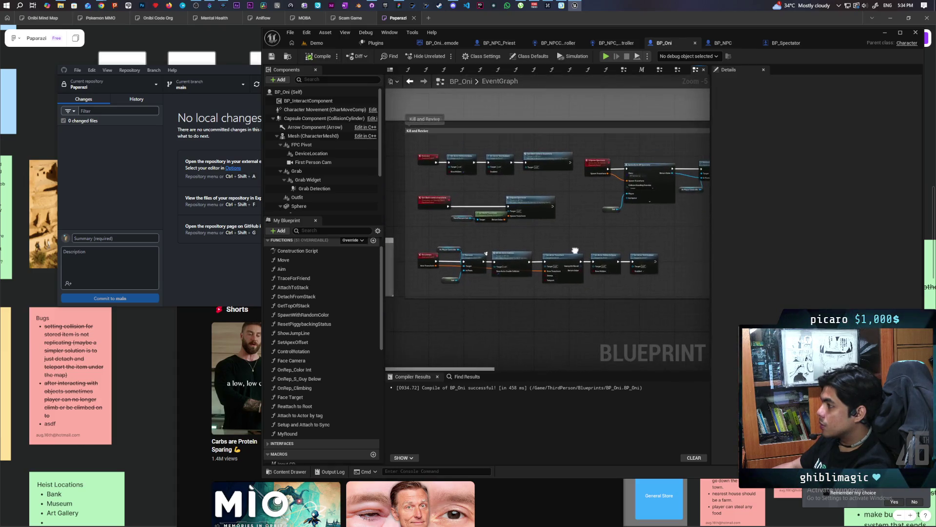
pyautogui.scroll(6, 560, 229)
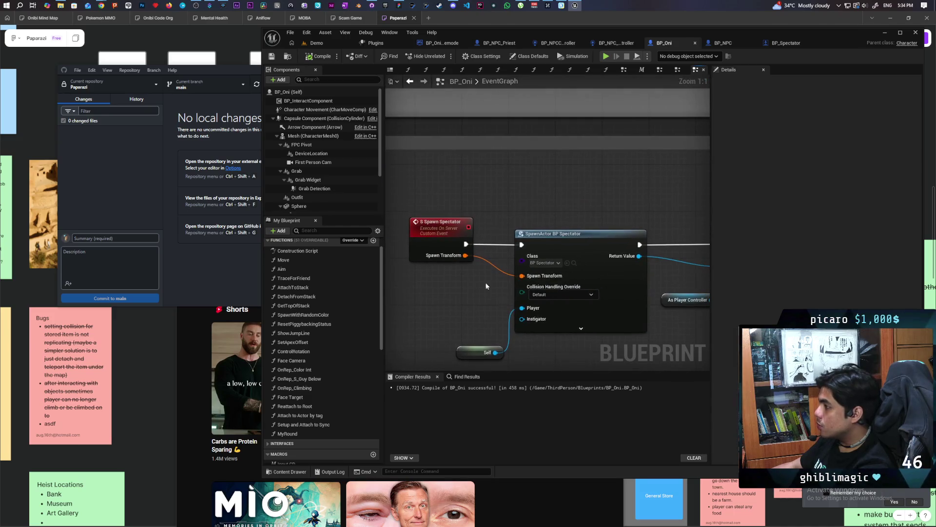
# Comment SpawnActor BP Spectator with 'placeholder spectator until we know what this should be'.
pyautogui.click(560, 239)
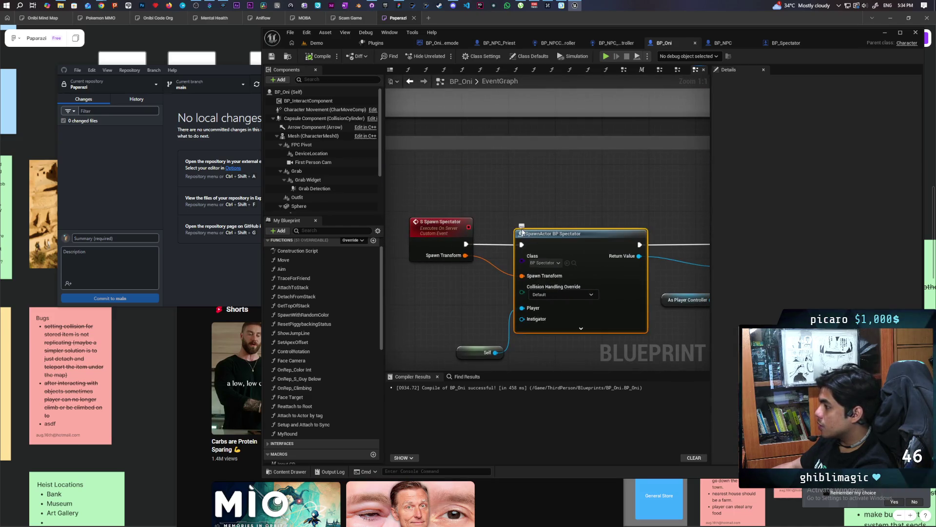
pyautogui.click(529, 220)
pyautogui.write('plac')
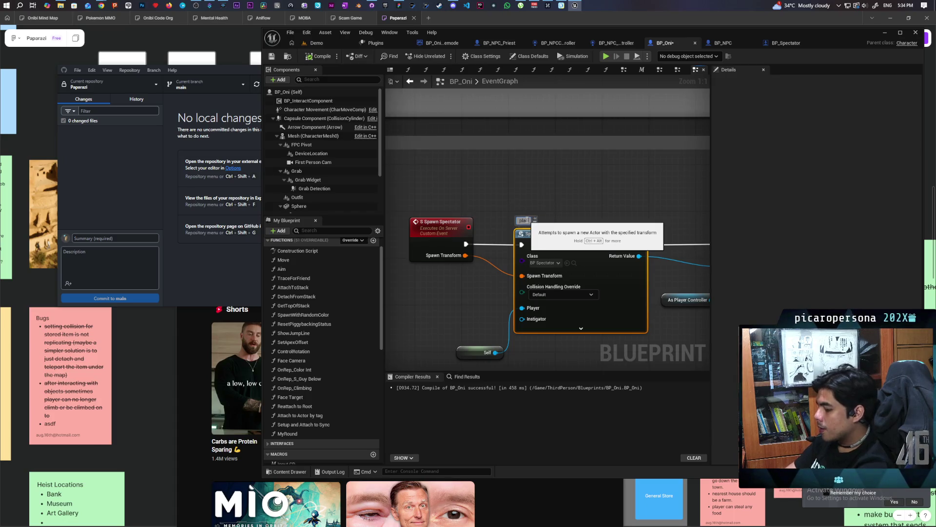
pyautogui.write('eholder spectator')
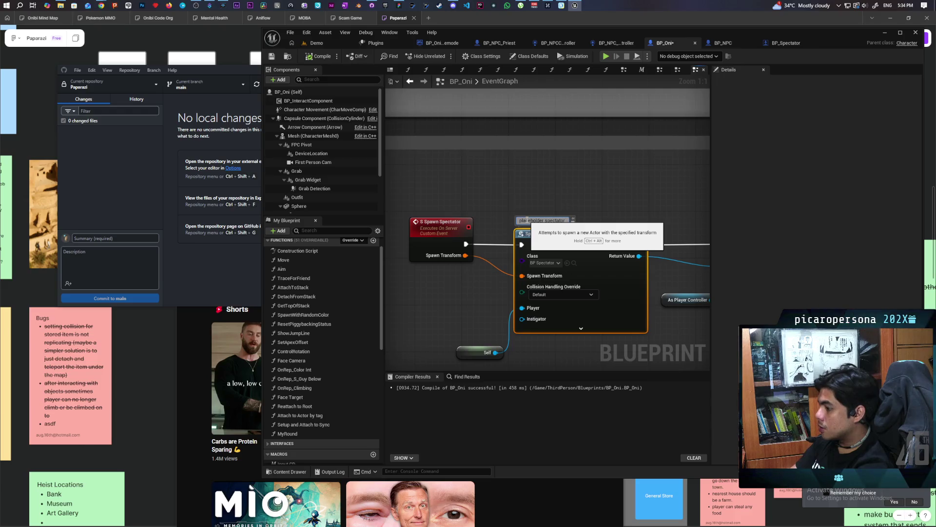
pyautogui.write(' until')
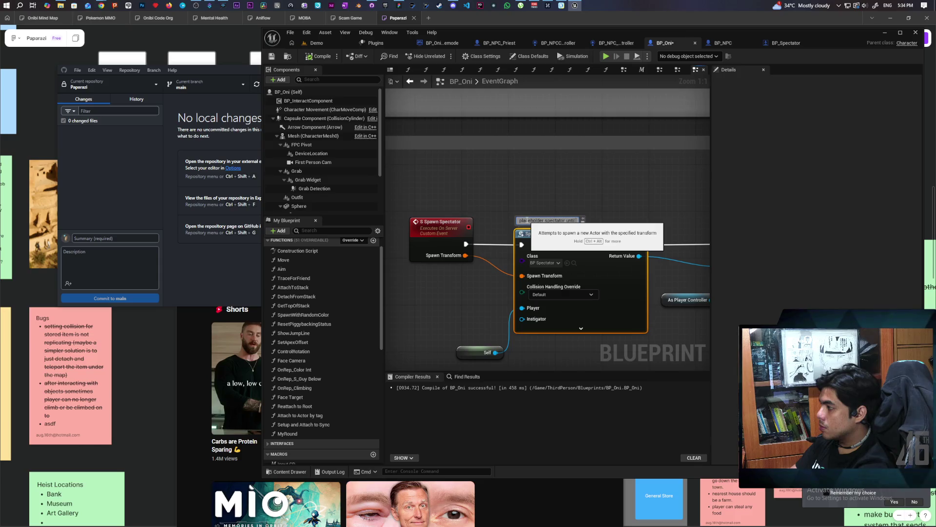
pyautogui.write(' we know')
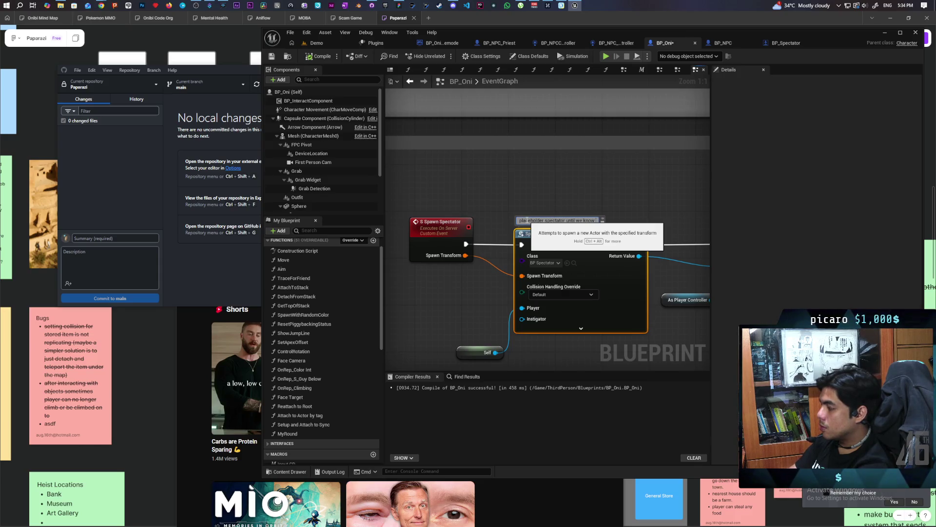
pyautogui.write(' what this should be')
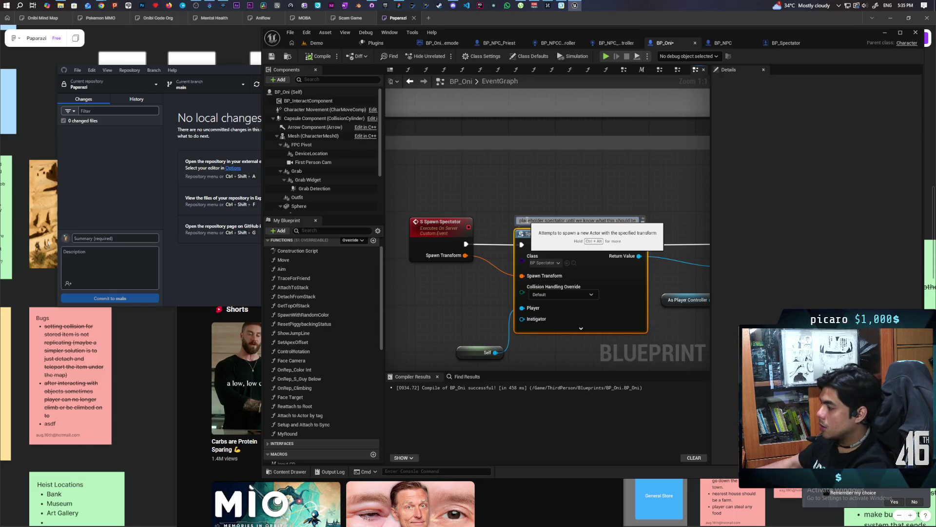
pyautogui.press('Return')
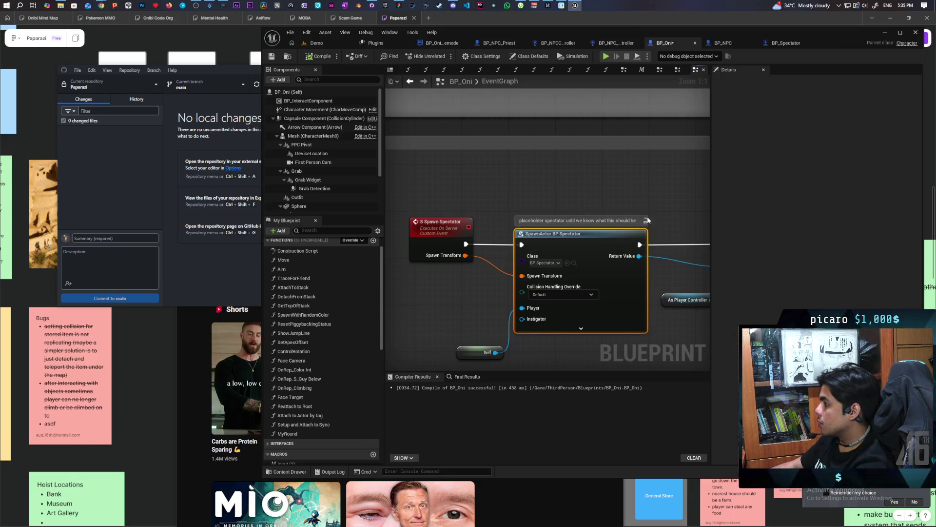
pyautogui.scroll(-3, 569, 198)
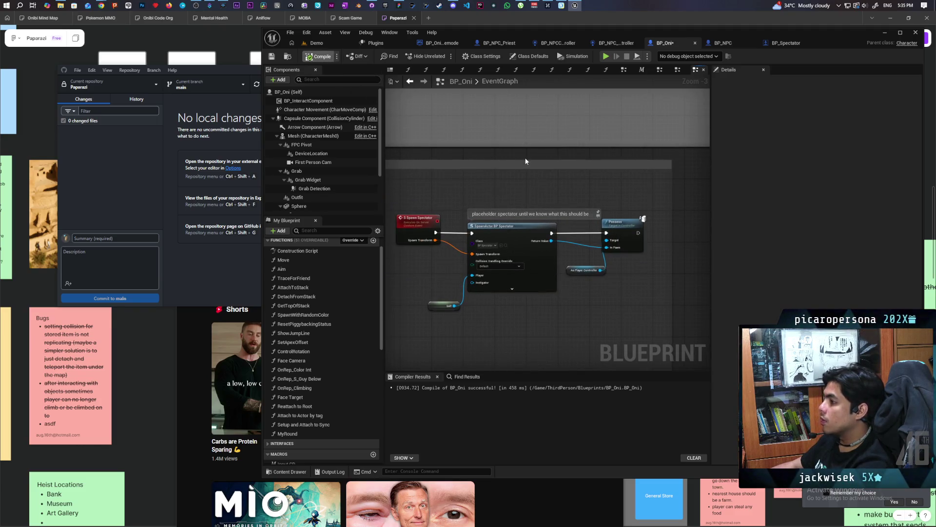
# Look over the Kill and Revive nodes and placeholder spectator section, then save BP_Oni.
pyautogui.scroll(-3, 525, 161)
pyautogui.scroll(1, 570, 196)
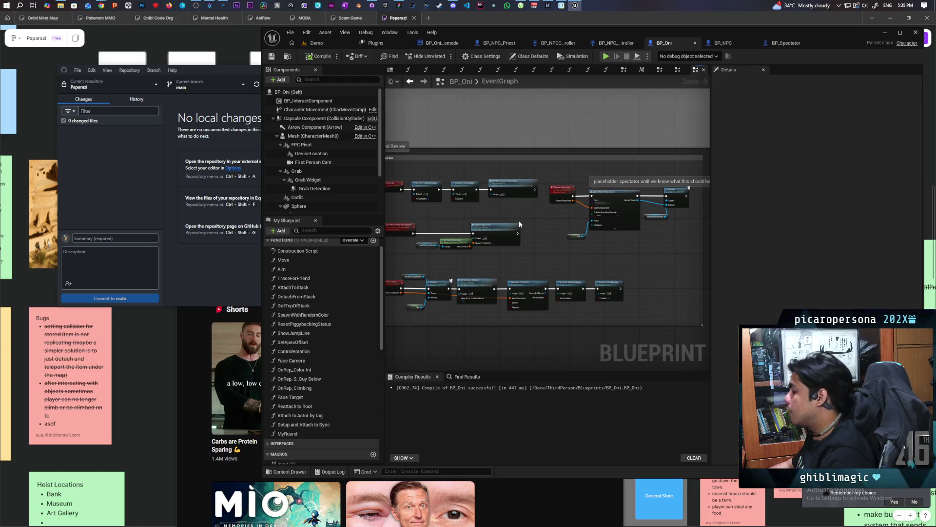
pyautogui.moveTo(516, 219)
pyautogui.mouseDown()
pyautogui.moveTo(567, 210)
pyautogui.moveTo(502, 213)
pyautogui.mouseUp()
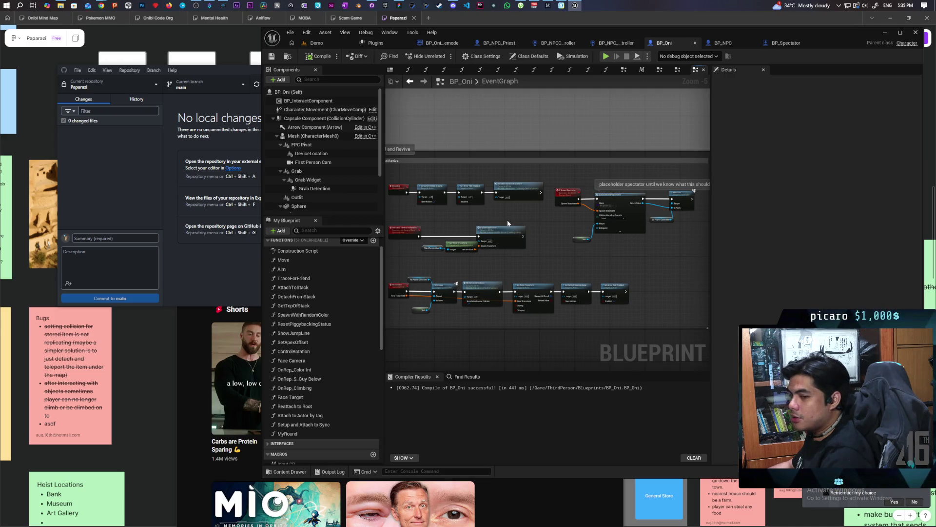
pyautogui.scroll(3, 507, 219)
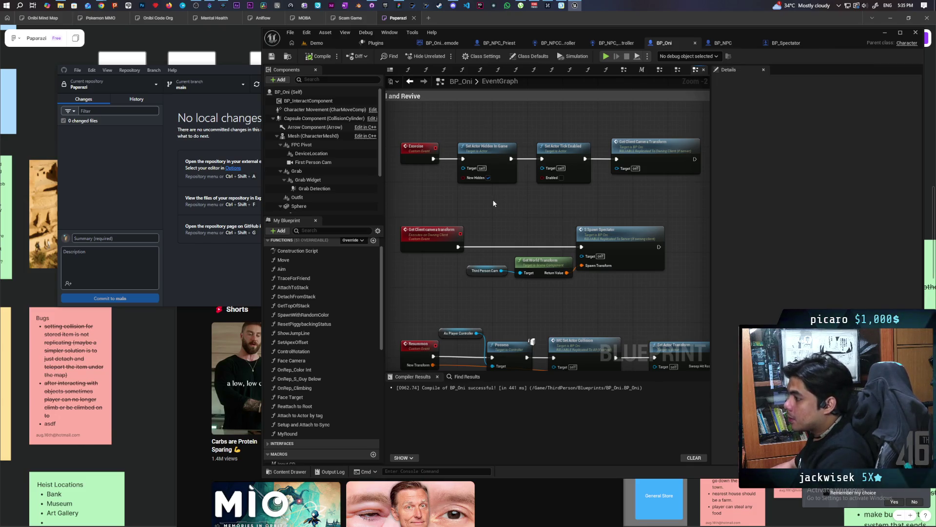
pyautogui.scroll(-2, 522, 205)
pyautogui.moveTo(547, 241)
pyautogui.mouseDown()
pyautogui.moveTo(446, 229)
pyautogui.moveTo(600, 240)
pyautogui.moveTo(628, 265)
pyautogui.moveTo(607, 282)
pyautogui.moveTo(615, 291)
pyautogui.mouseUp()
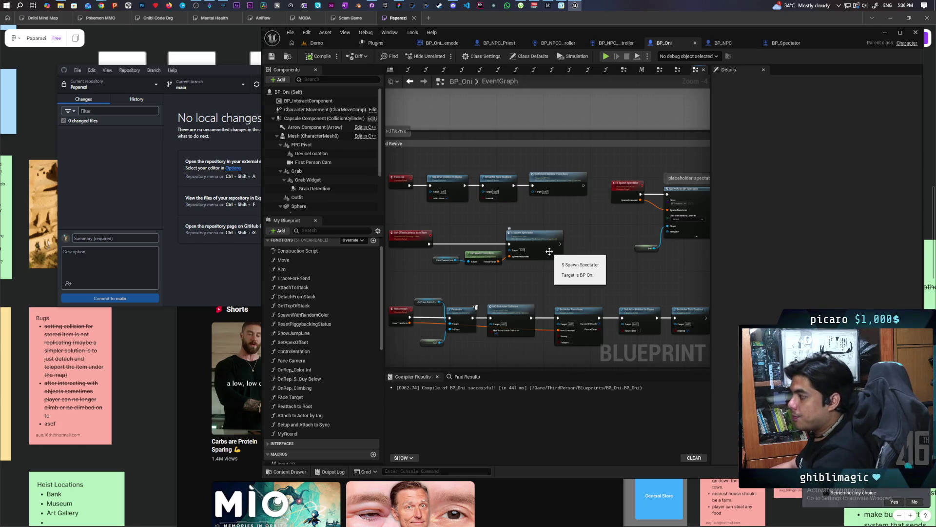
pyautogui.moveTo(599, 275)
pyautogui.mouseDown()
pyautogui.moveTo(561, 276)
pyautogui.moveTo(608, 284)
pyautogui.moveTo(461, 281)
pyautogui.mouseUp()
pyautogui.click(278, 58)
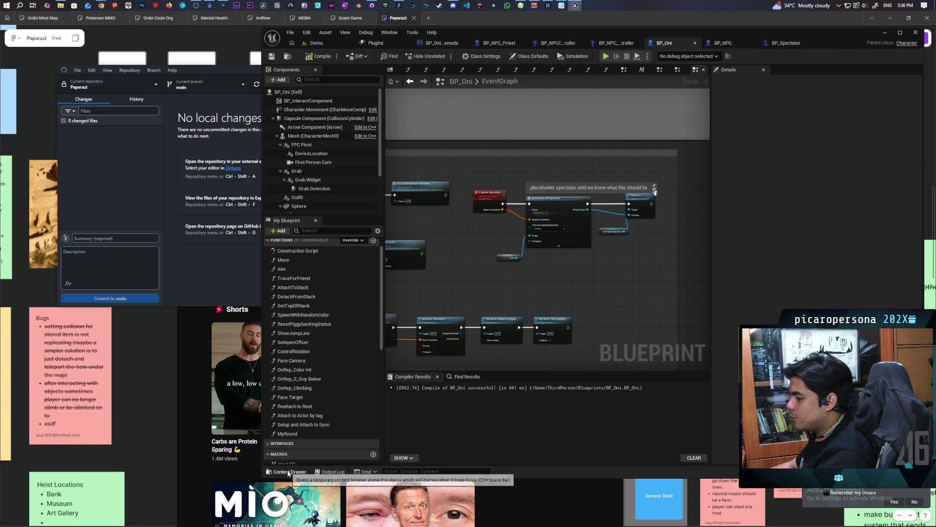
# In the Demo level, select BP_Food4 and BP_Object3, then show the Interactables folder assets.
pyautogui.click(317, 43)
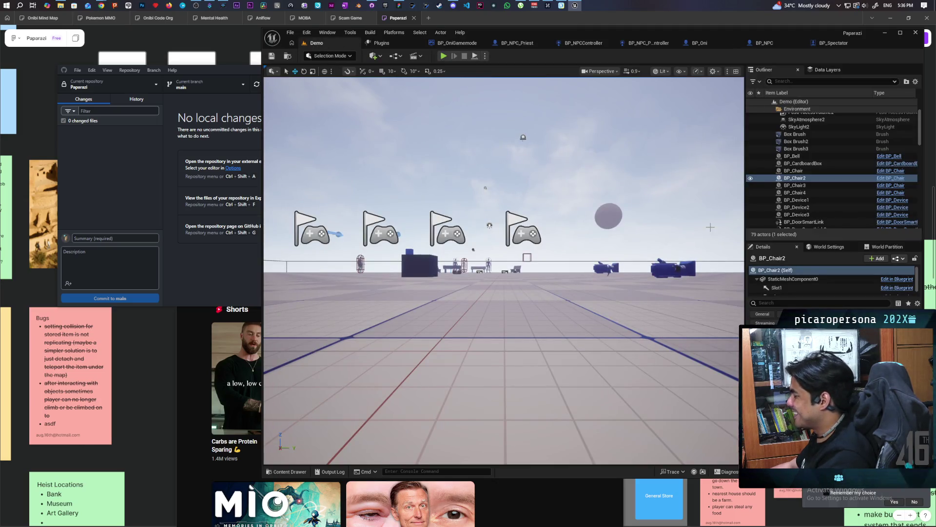
pyautogui.press('f')
pyautogui.press('s')
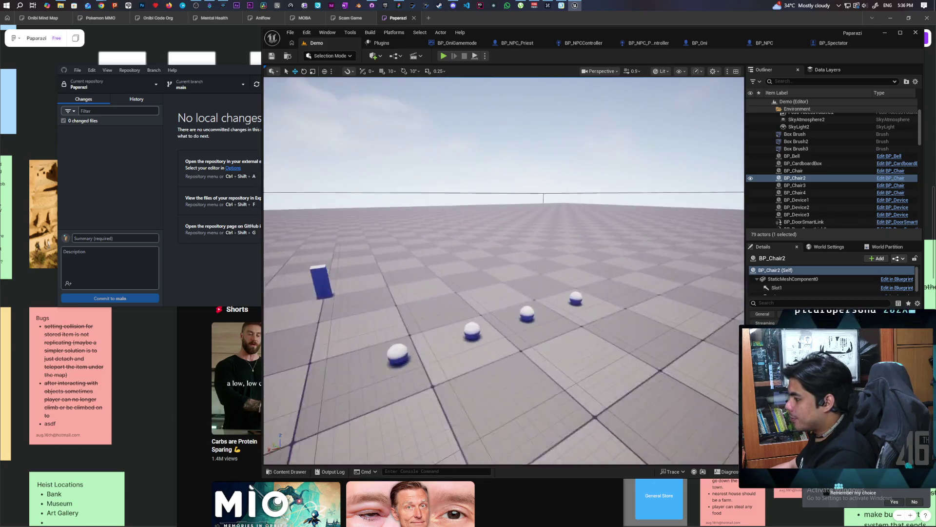
pyautogui.press('w')
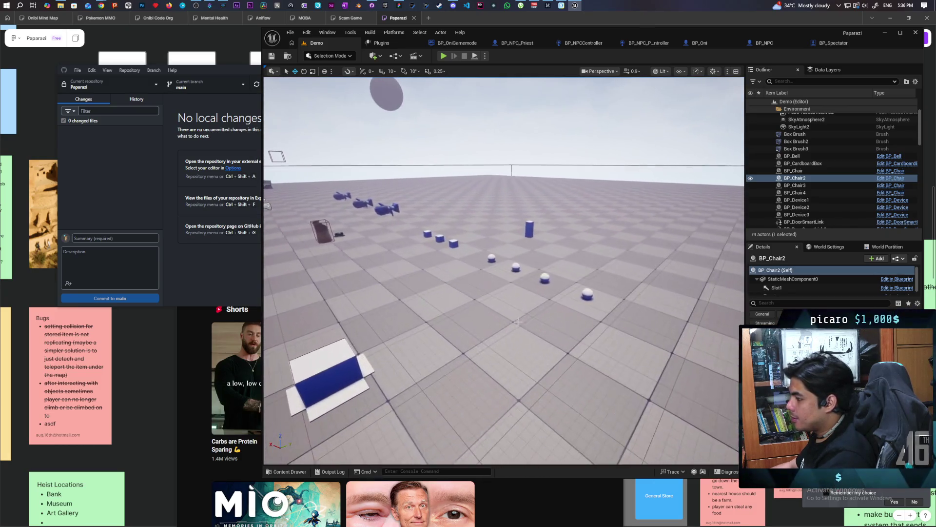
pyautogui.click(596, 293)
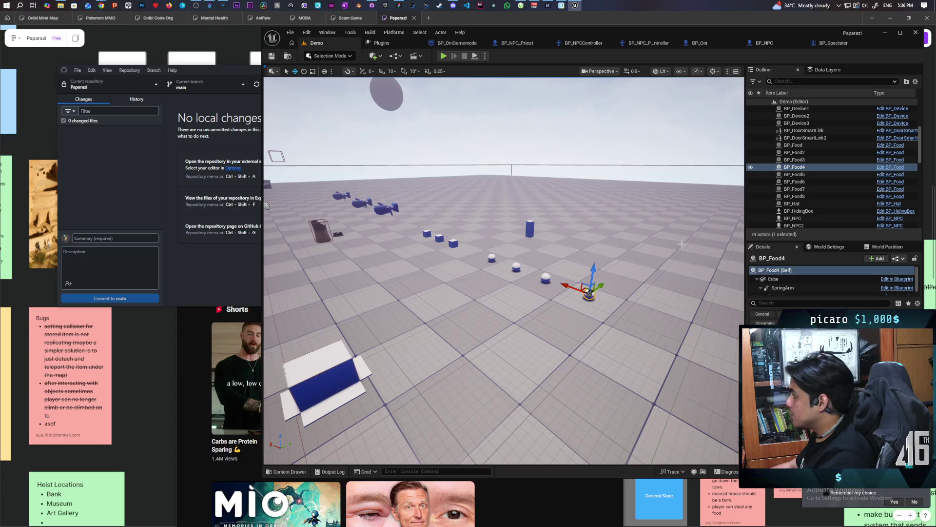
pyautogui.click(452, 243)
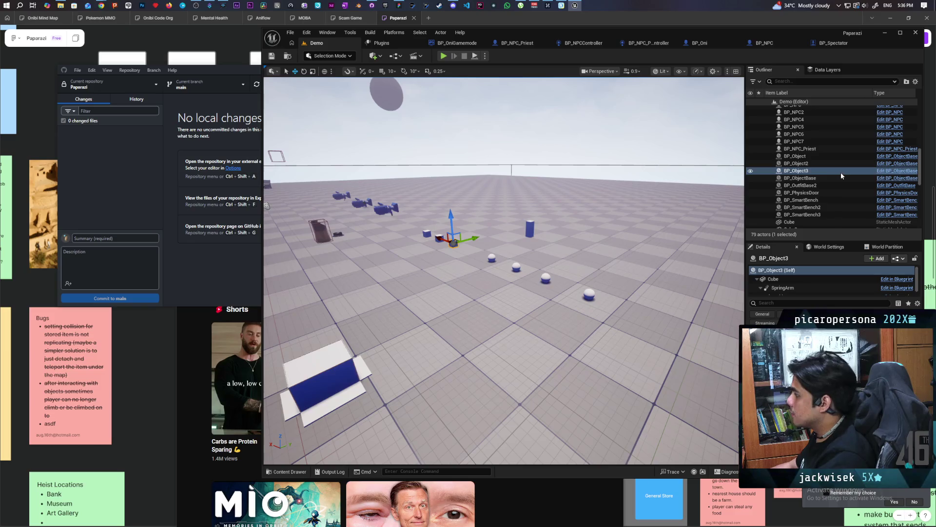
pyautogui.hotkey('ctrl', 'b')
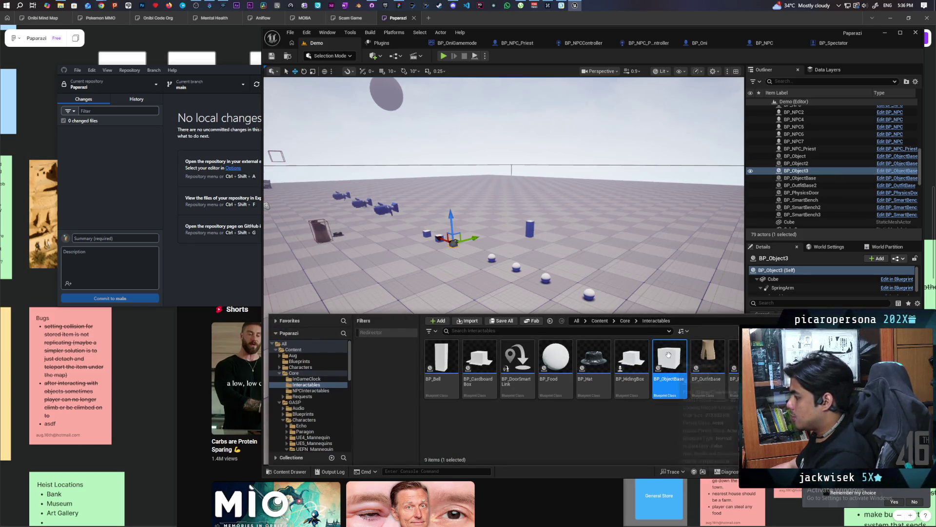
# Create Child Blueprint Class from BP_ObjectBase and name it BP_SpiritEssence.
pyautogui.rightClick(668, 354)
pyautogui.click(728, 138)
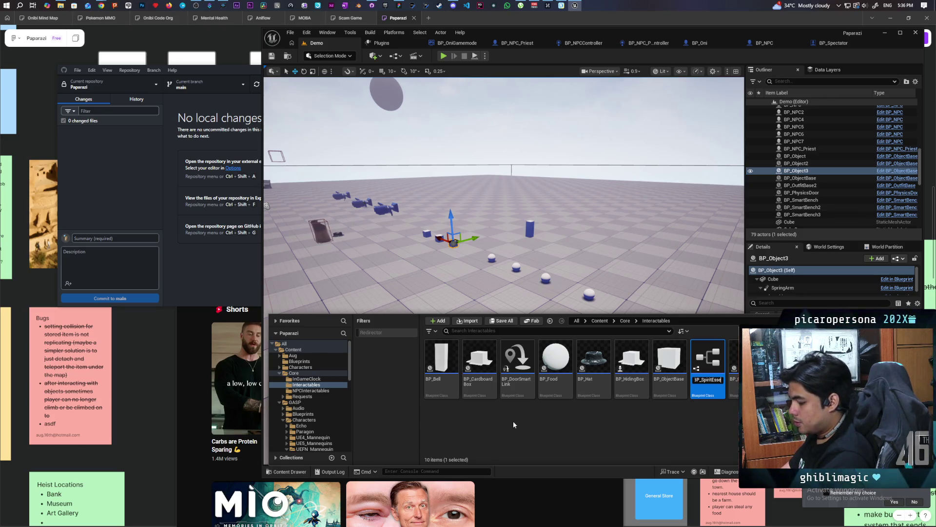
pyautogui.press('Return')
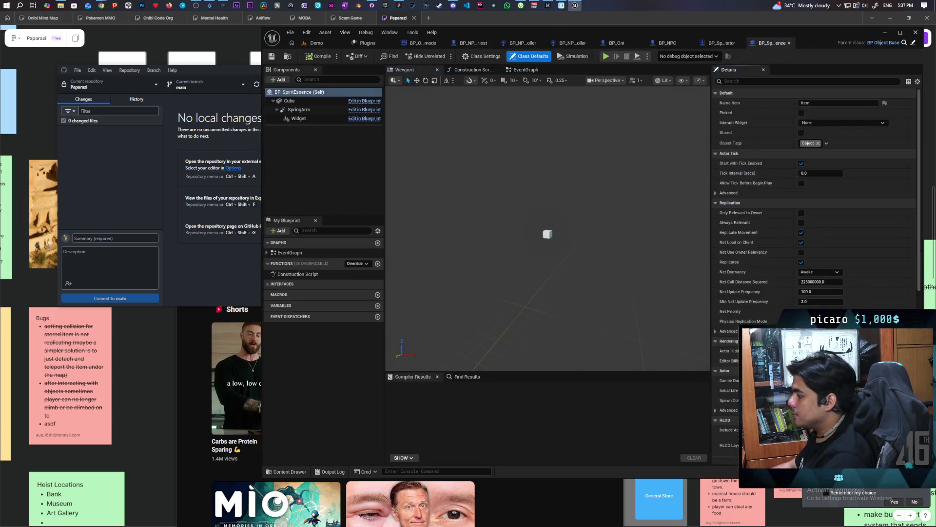
# Check BP_Food's static mesh to find the Sphere mesh for the Cube component.
pyautogui.click(290, 101)
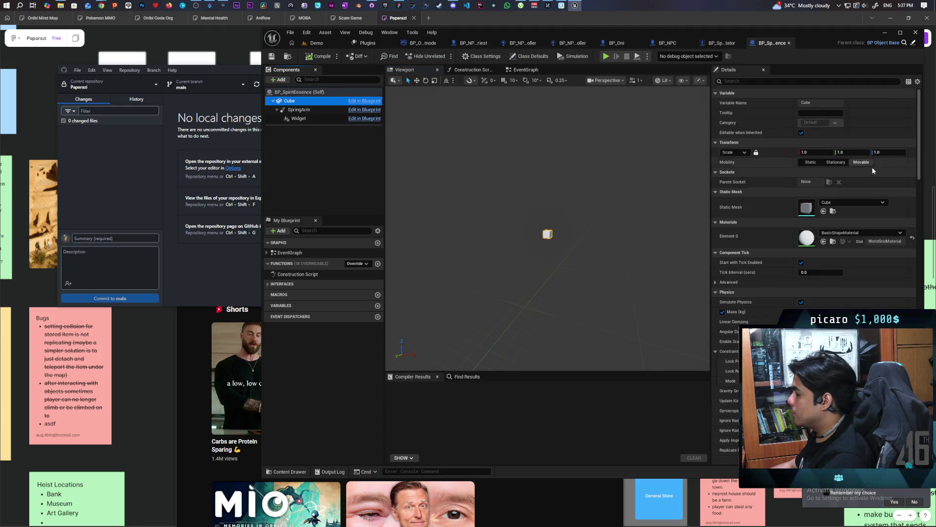
pyautogui.click(854, 201)
pyautogui.write('sphere')
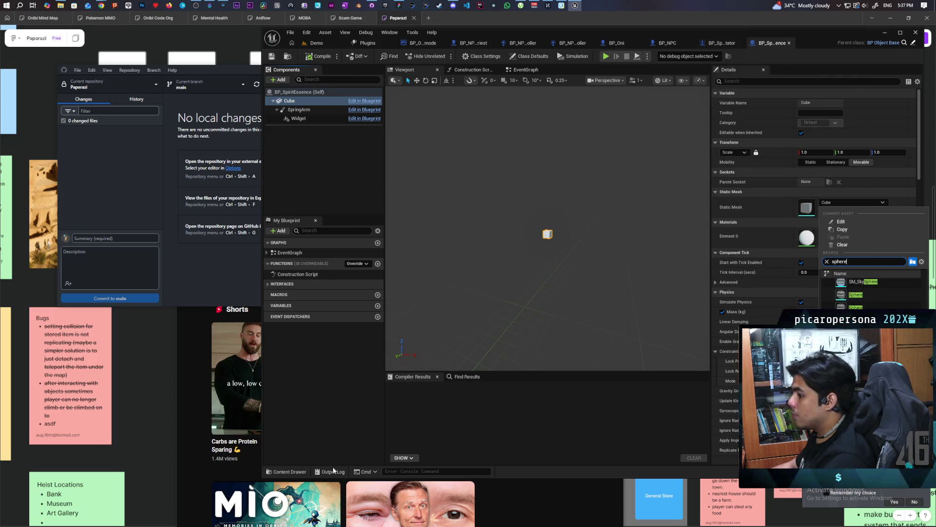
pyautogui.hotkey('ctrl', 'space')
pyautogui.click(556, 366)
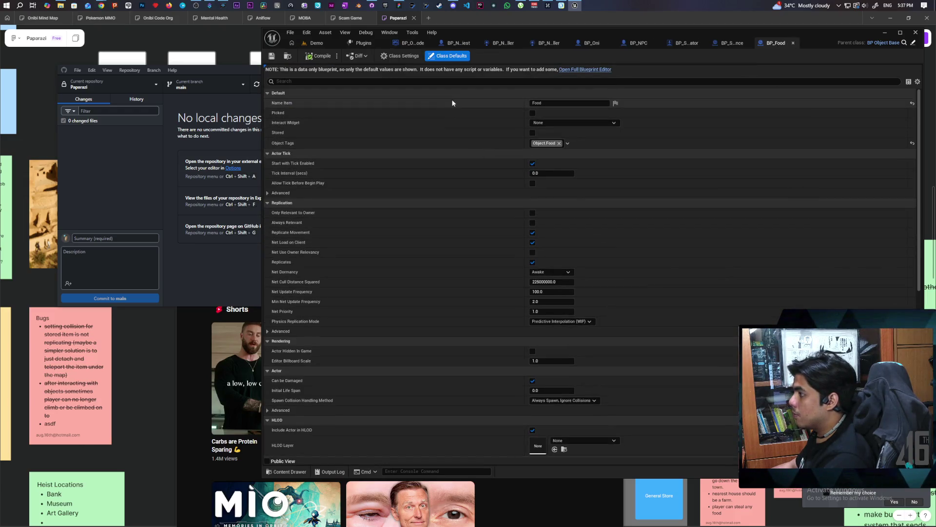
pyautogui.click(582, 70)
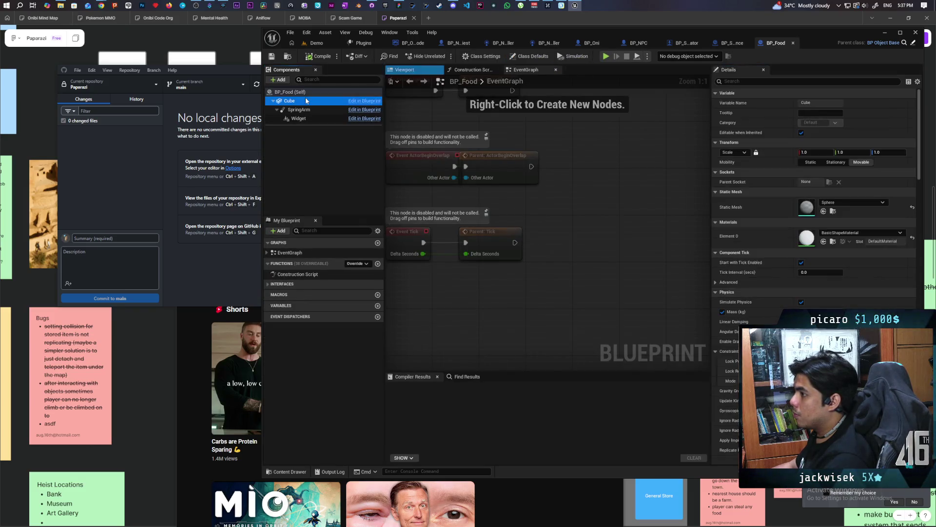
pyautogui.click(835, 213)
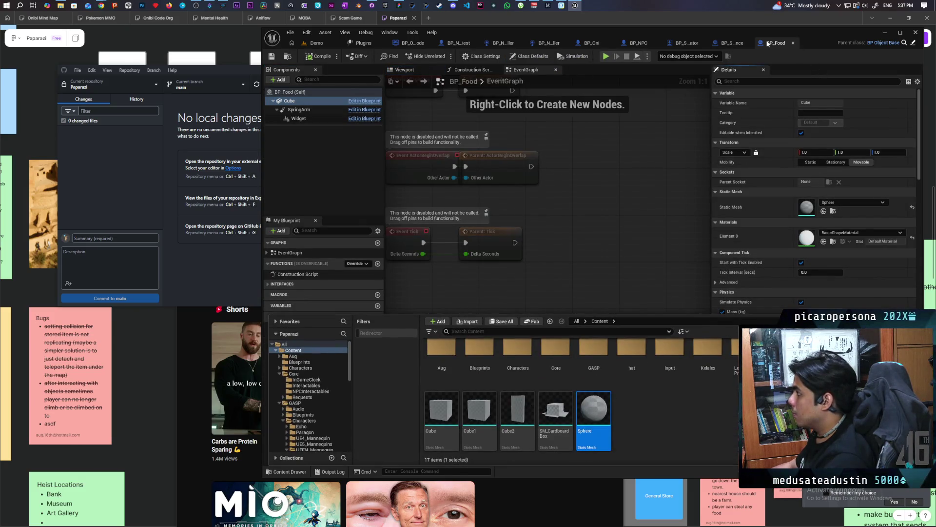
# Assign the Sphere mesh to BP_SpiritEssence's Cube component and compile.
pyautogui.click(729, 44)
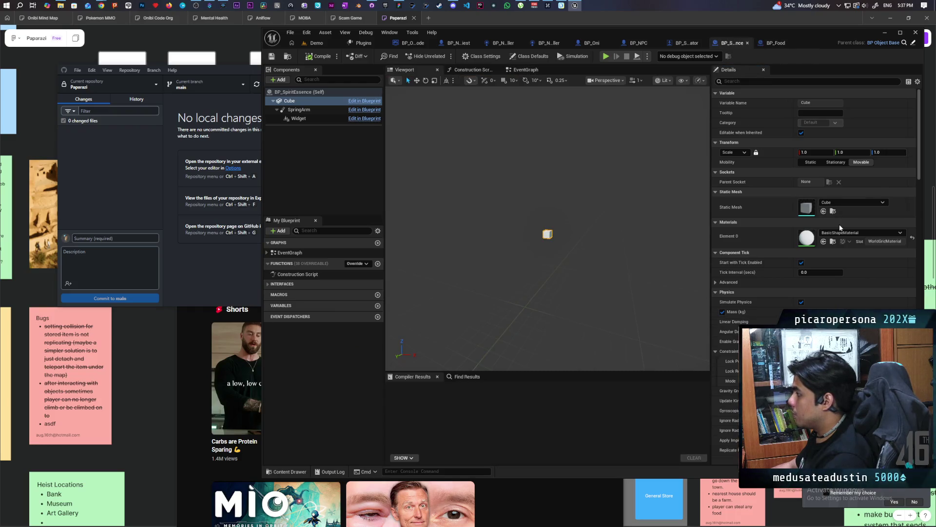
pyautogui.click(315, 56)
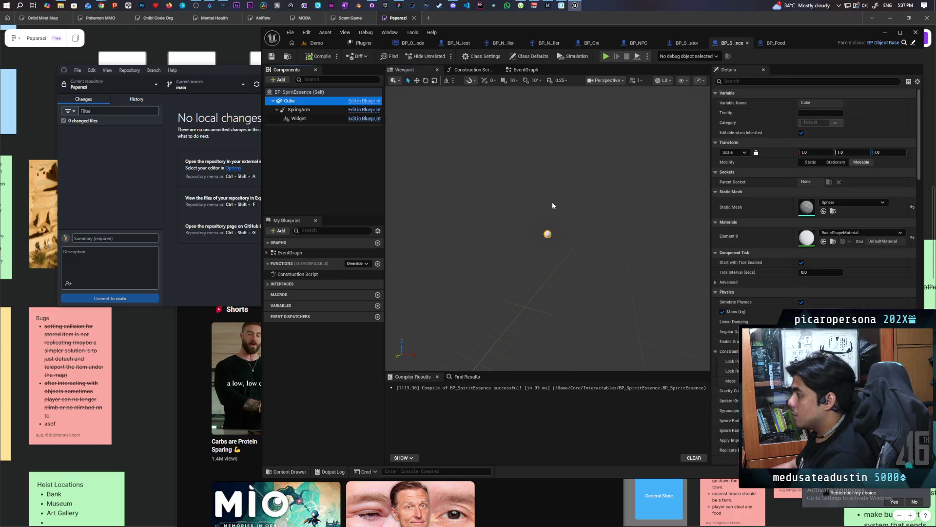
pyautogui.scroll(5, 554, 212)
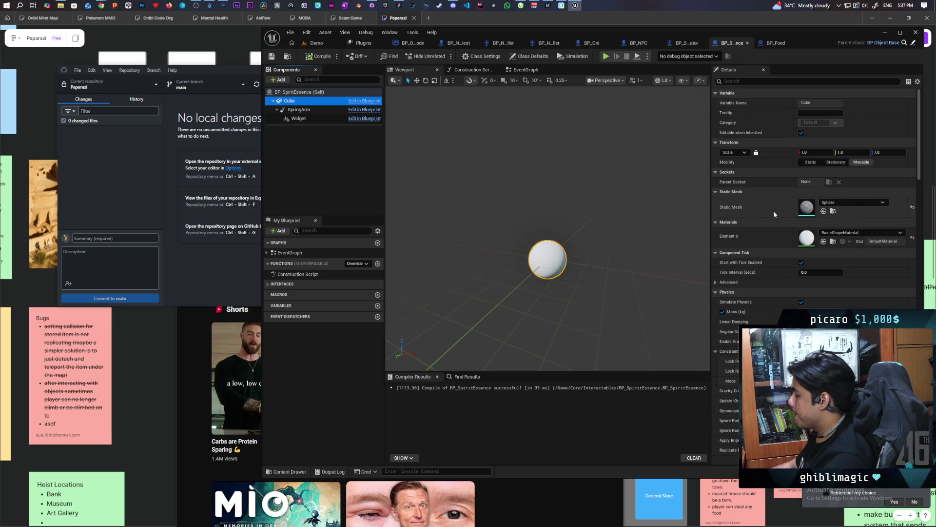
pyautogui.click(292, 56)
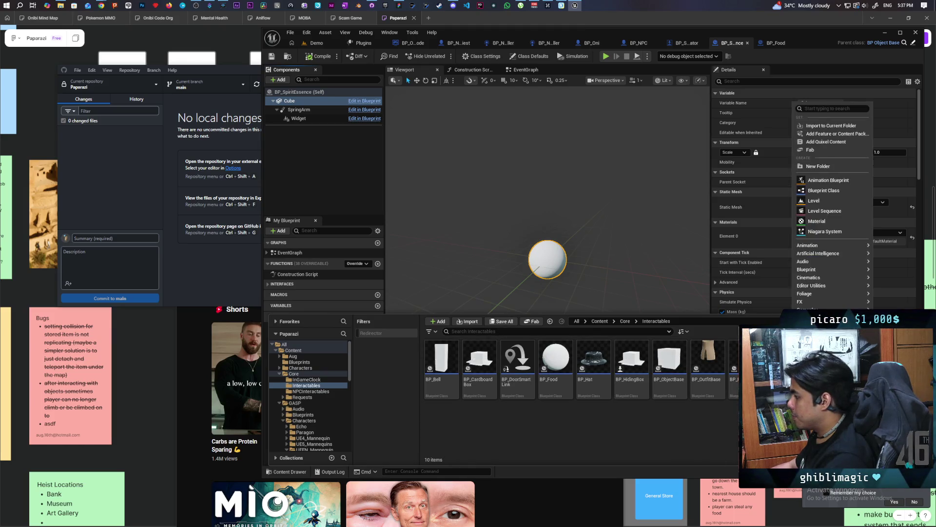
# Create the M_Soul material in the Interactables folder and save all assets.
pyautogui.click(845, 223)
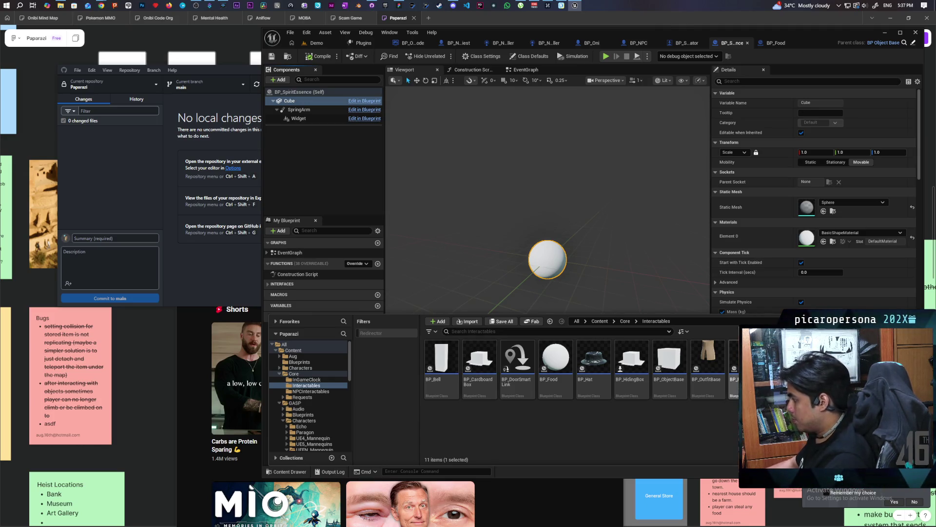
pyautogui.hotkey('ctrl', 's')
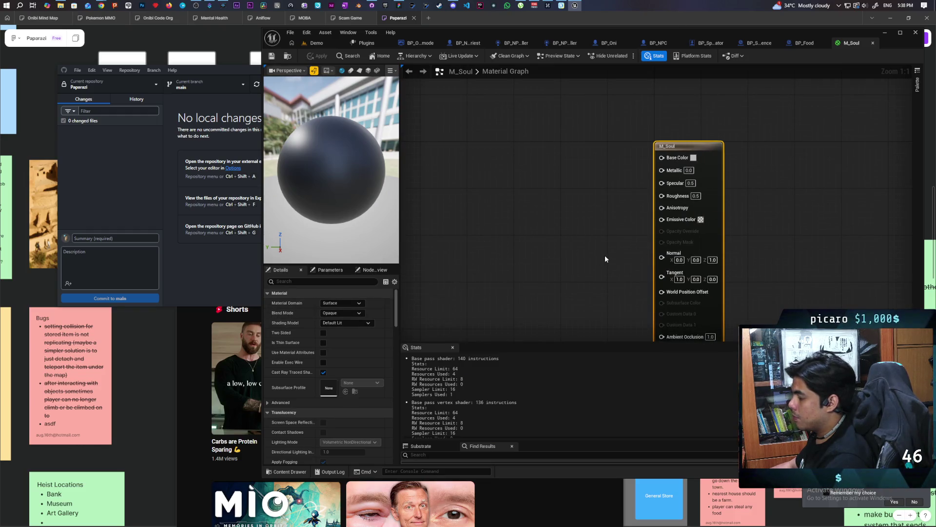
# Wire a Constant4Vector into M_Soul's Emissive Color and pick a light sky-blue colour.
pyautogui.click(510, 202)
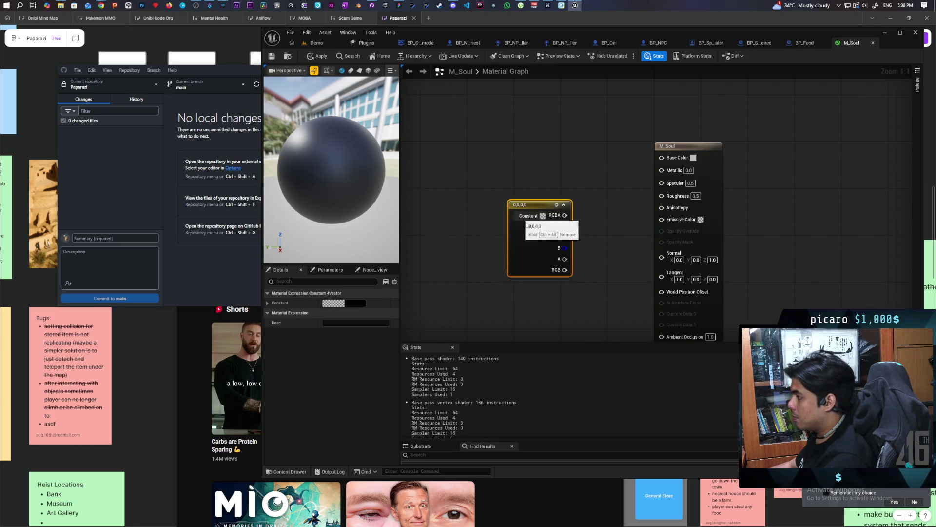
pyautogui.moveTo(565, 215)
pyautogui.mouseDown()
pyautogui.moveTo(592, 226)
pyautogui.moveTo(662, 219)
pyautogui.mouseUp()
pyautogui.doubleClick(538, 240)
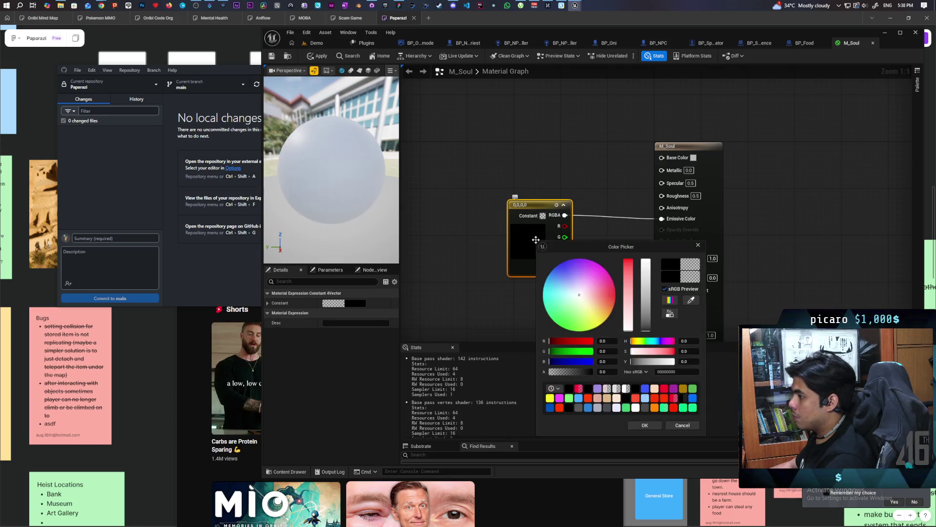
pyautogui.moveTo(646, 330); pyautogui.dragTo(646, 260)
pyautogui.click(551, 287)
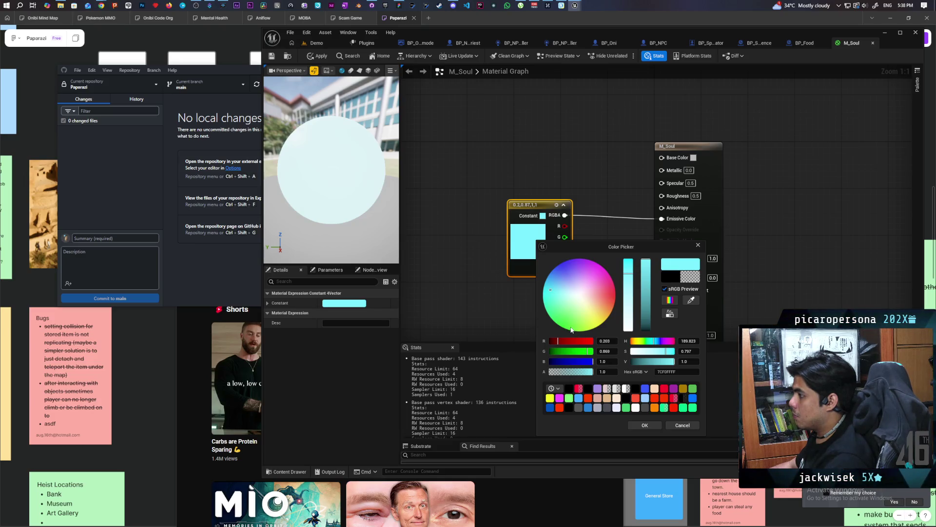
pyautogui.moveTo(554, 288); pyautogui.dragTo(546, 278)
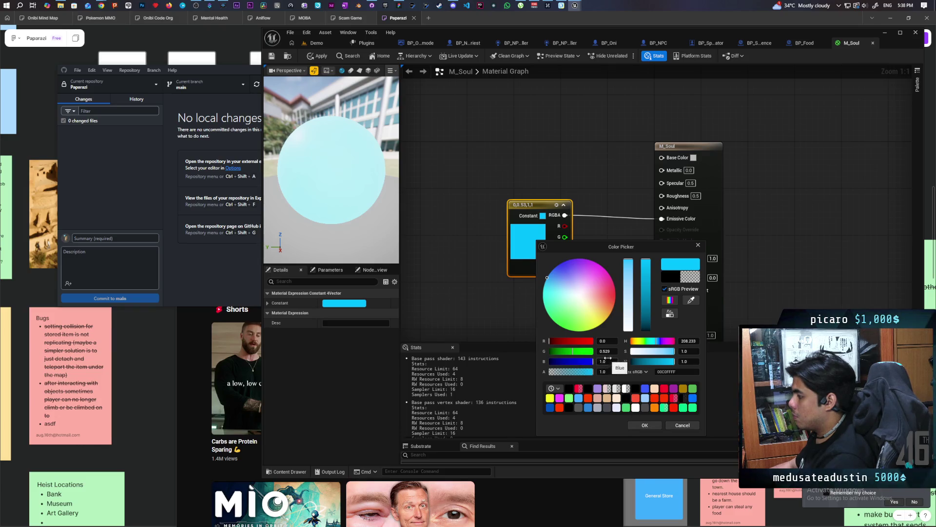
# Set the emissive colour's green value to 10 and blue to 50, then confirm it.
pyautogui.click(604, 351)
pyautogui.write('0')
pyautogui.press('Return')
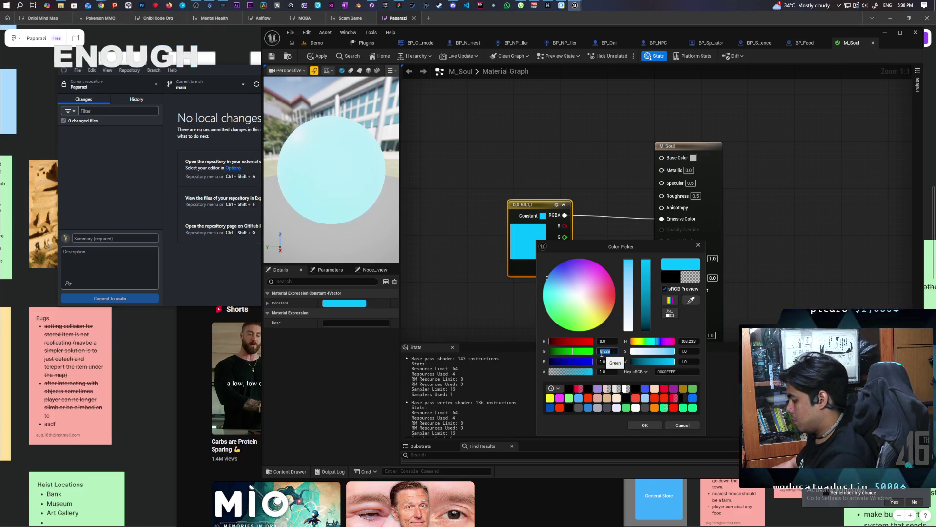
pyautogui.click(610, 362)
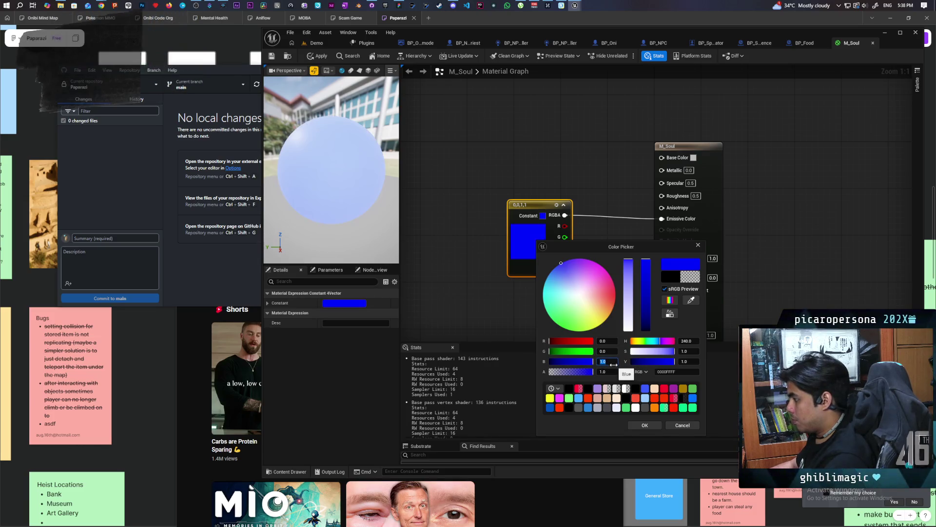
pyautogui.write('50')
pyautogui.press('Return')
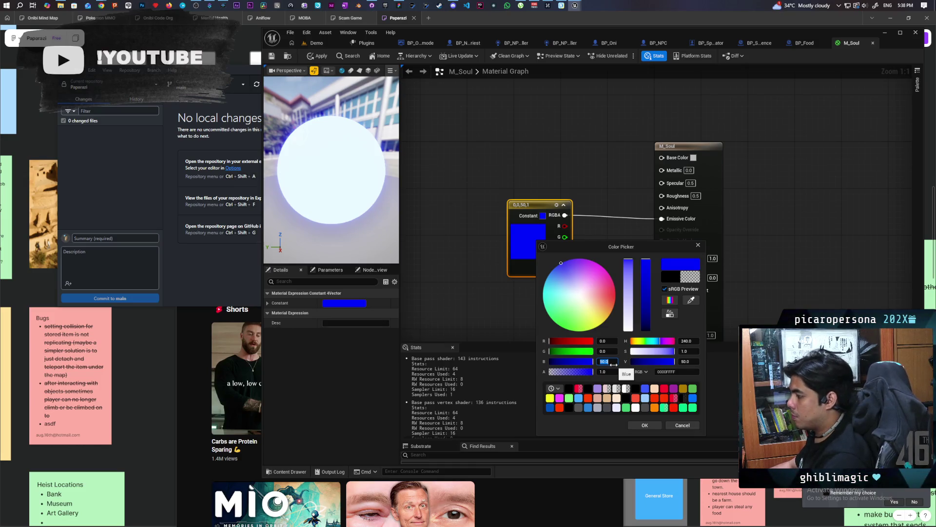
pyautogui.click(608, 351)
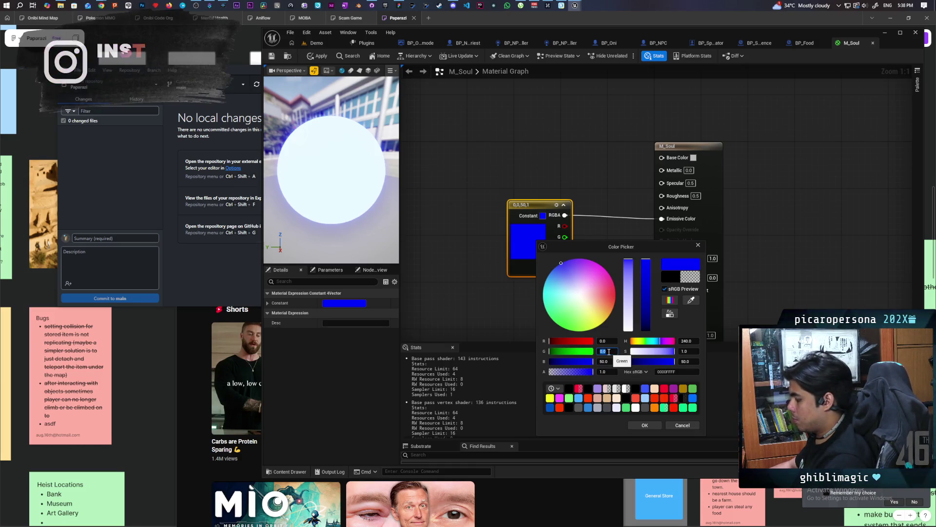
pyautogui.write('10')
pyautogui.press('Return')
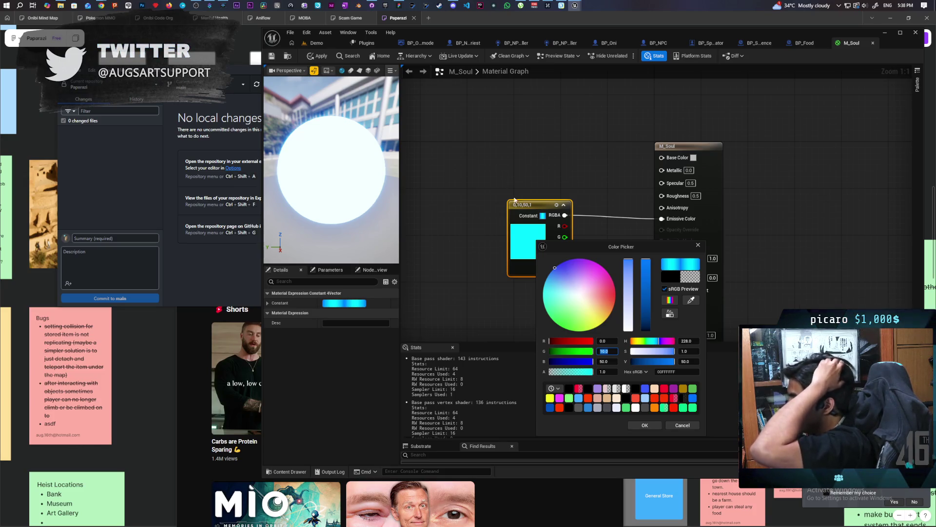
pyautogui.click(645, 425)
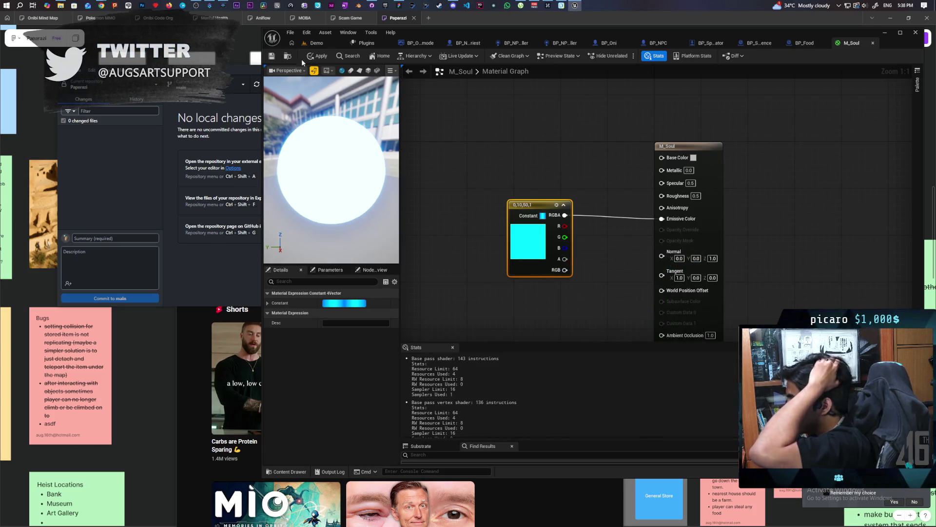
# Apply and save M_Soul, then return to the BP_Food blueprint.
pyautogui.click(317, 56)
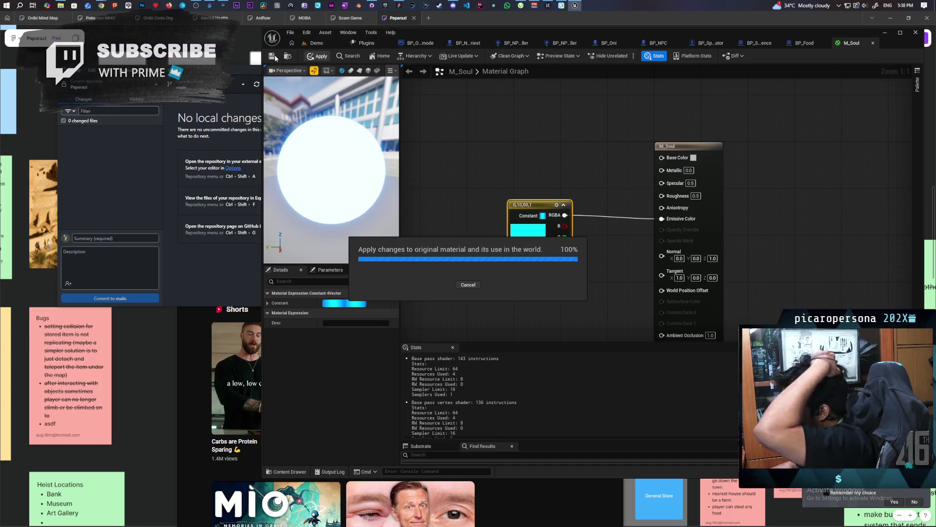
pyautogui.click(272, 56)
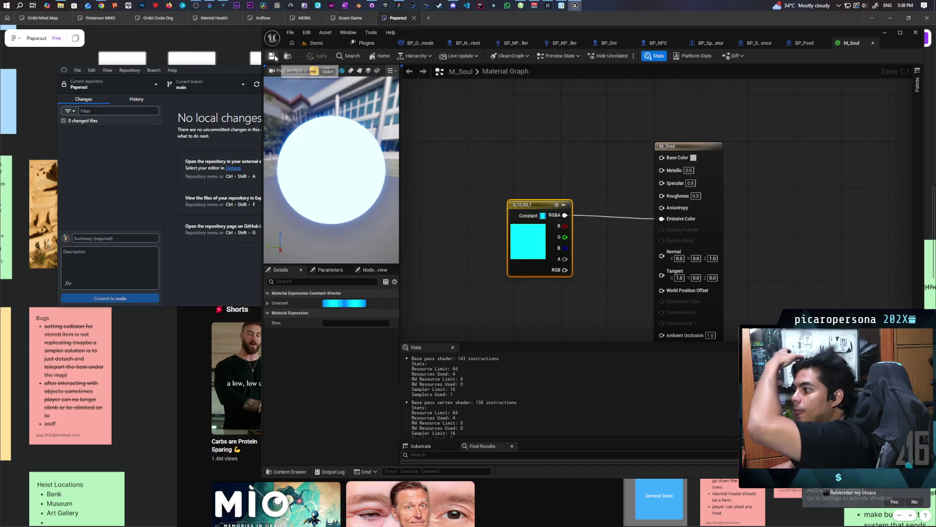
pyautogui.click(288, 57)
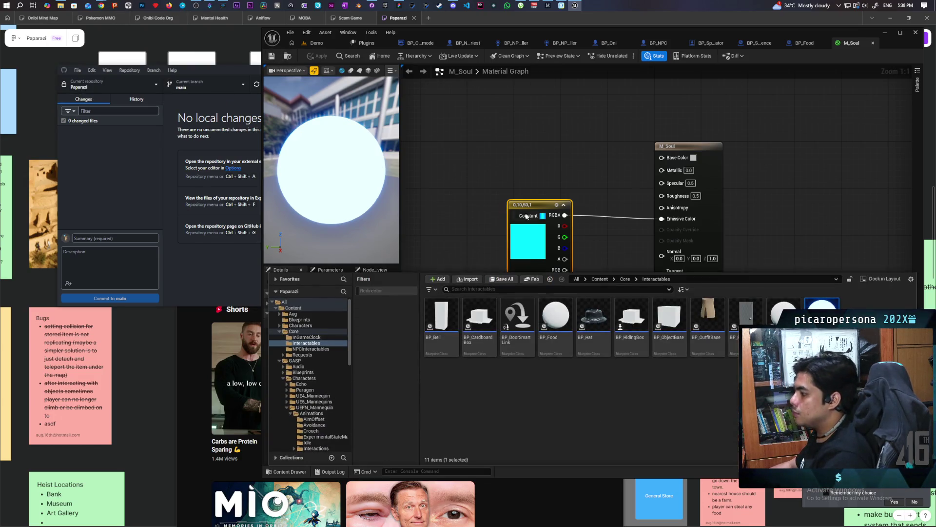
pyautogui.click(802, 43)
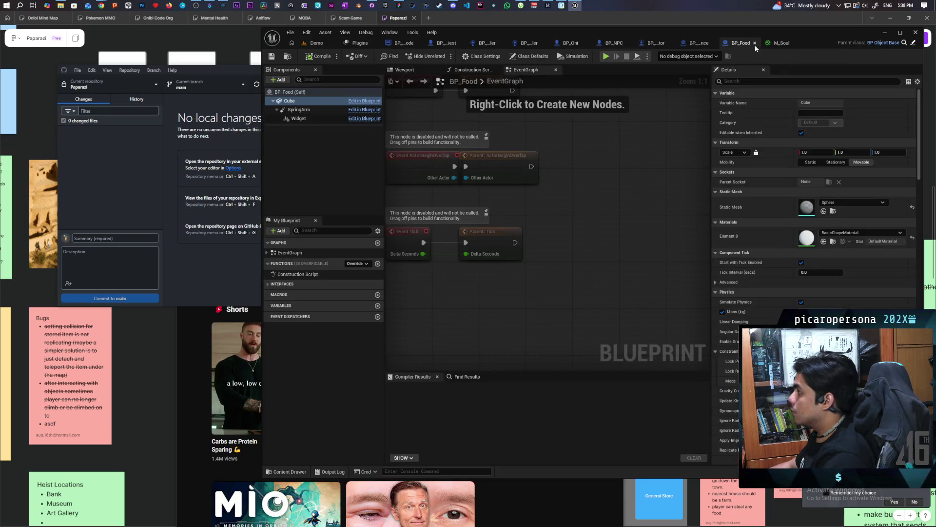
# Apply M_Soul to BP_SpiritEssence's sphere and save the blueprint.
pyautogui.click(705, 45)
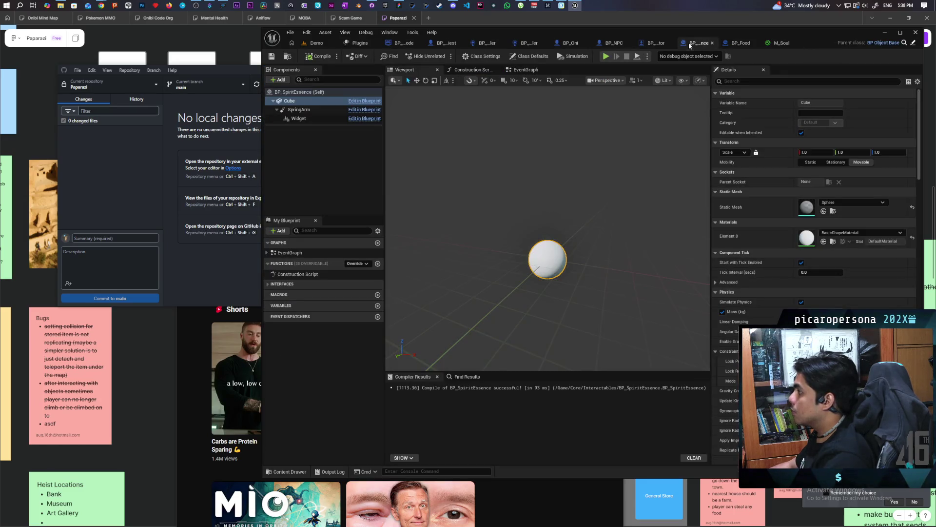
pyautogui.click(824, 242)
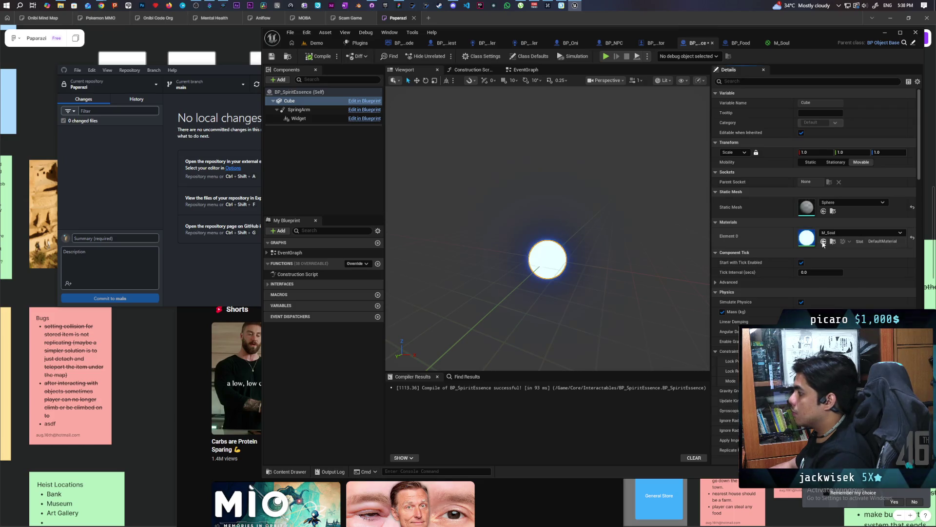
pyautogui.click(271, 56)
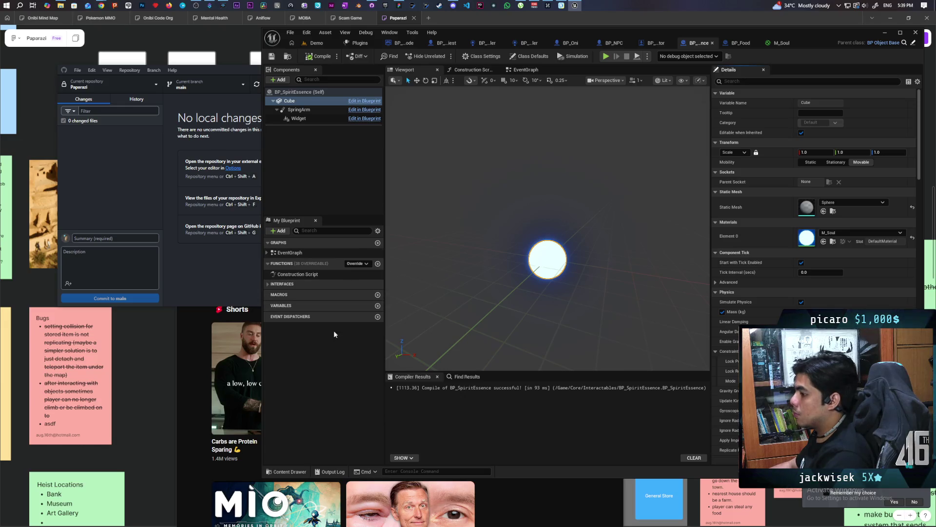
# Set the Name Item class default to Spirit and compile.
pyautogui.click(529, 56)
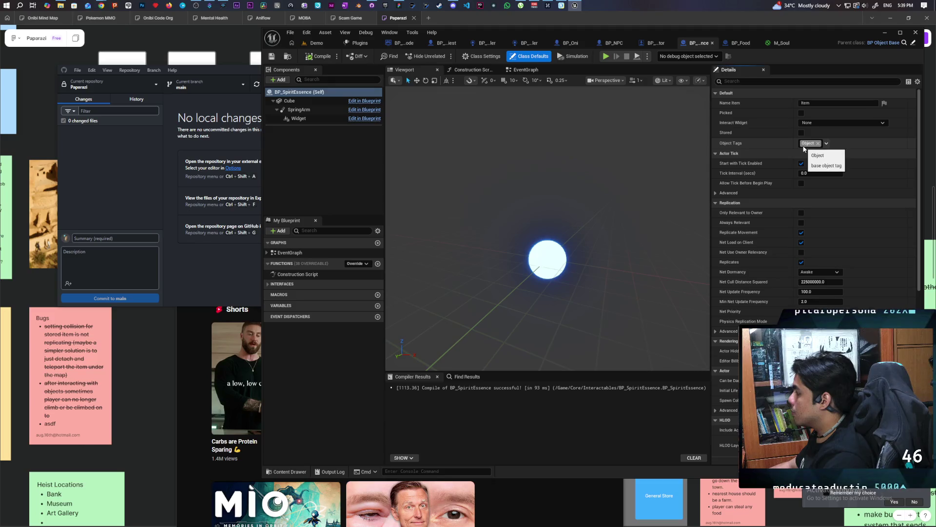
pyautogui.click(805, 103)
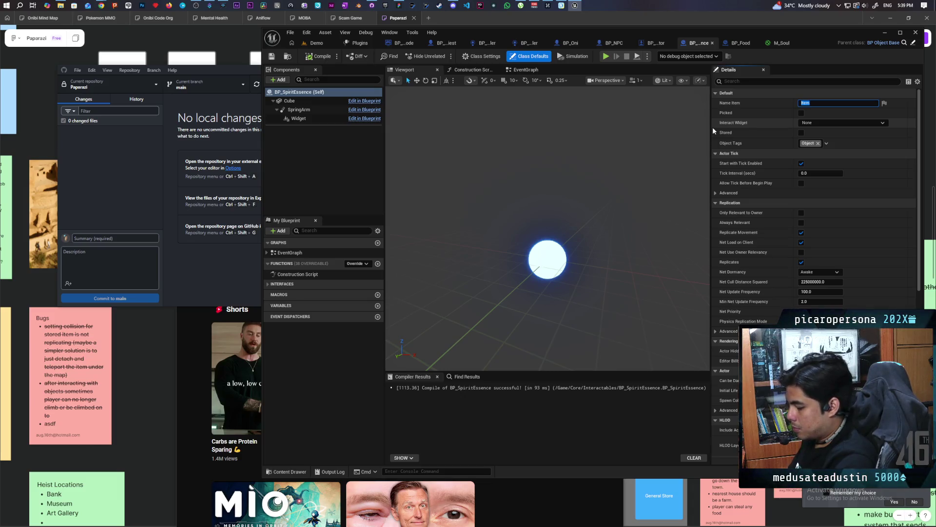
pyautogui.write('Spirit')
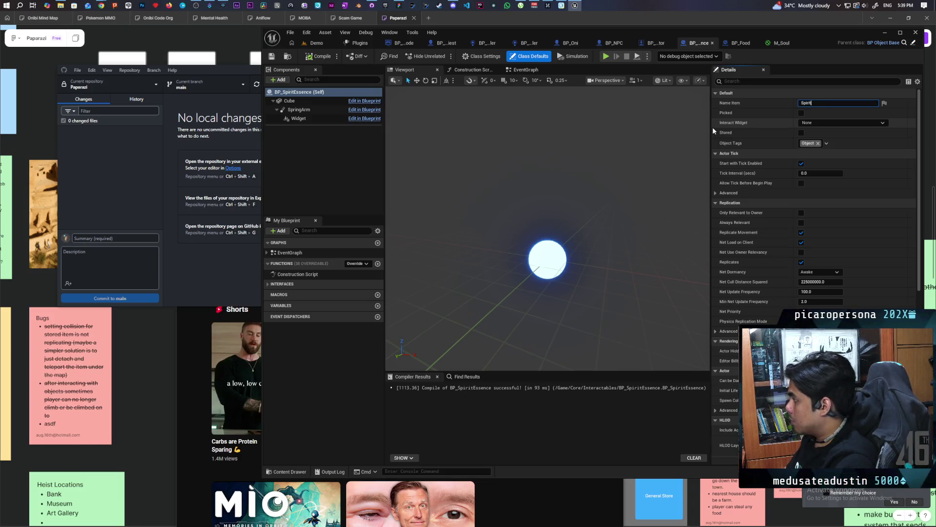
pyautogui.press('Return')
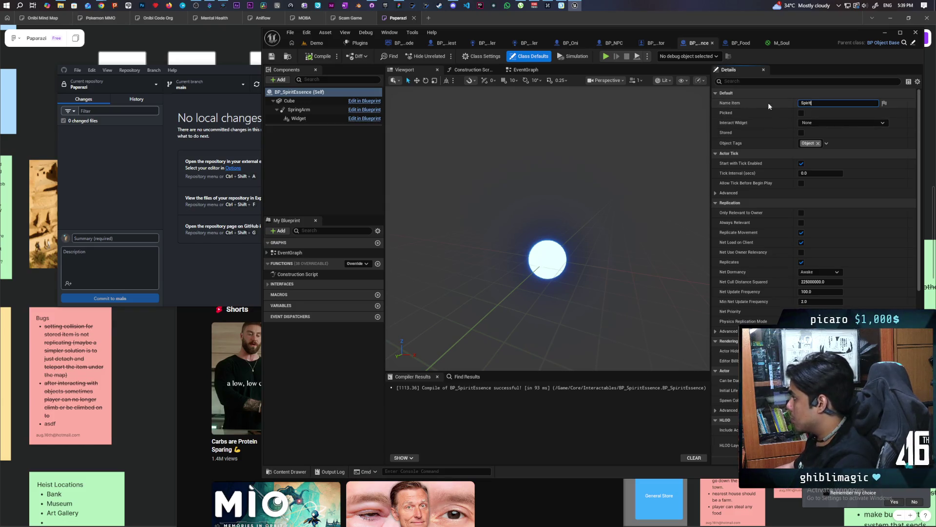
pyautogui.hotkey('ctrl', 's')
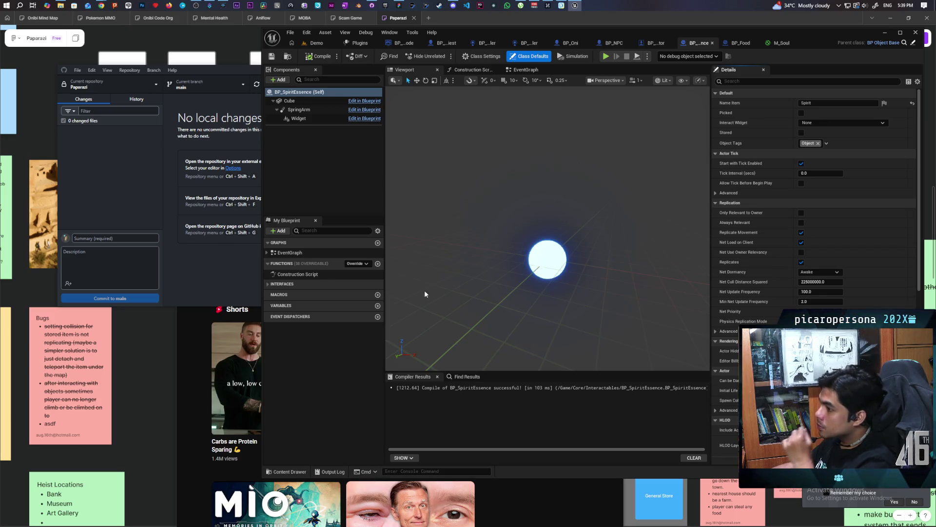
# Add a BP Oni-typed Player variable, instance editable and exposed on spawn, then go to BP_Spectator.
pyautogui.click(377, 306)
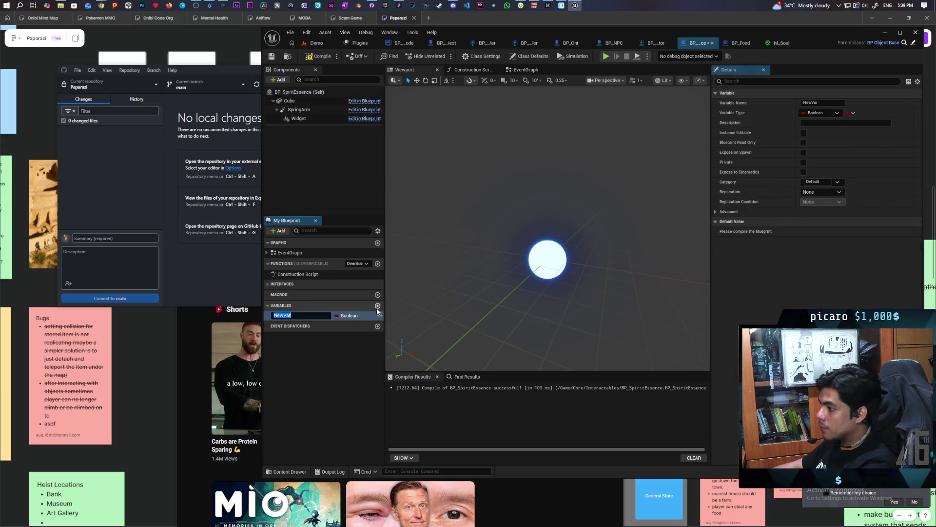
pyautogui.write('Player')
pyautogui.press('Return')
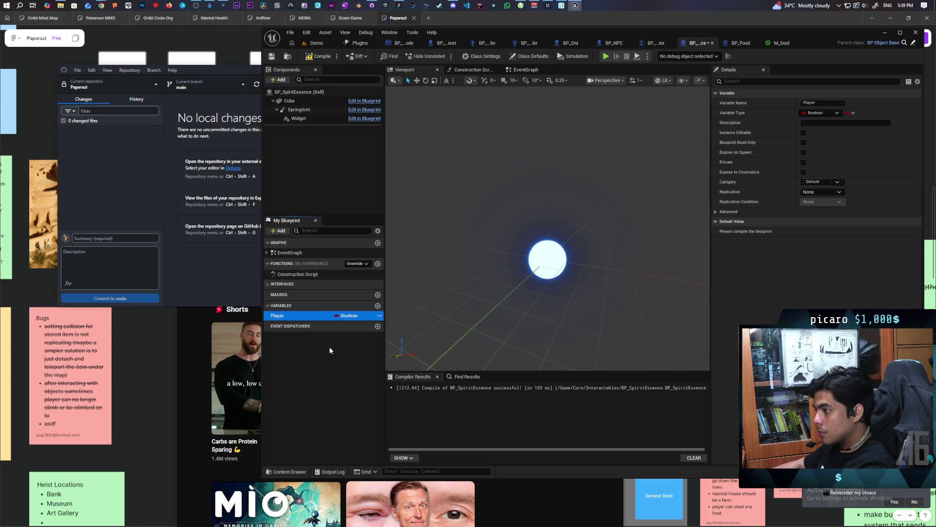
pyautogui.click(349, 315)
pyautogui.click(351, 327)
pyautogui.click(802, 132)
pyautogui.click(802, 152)
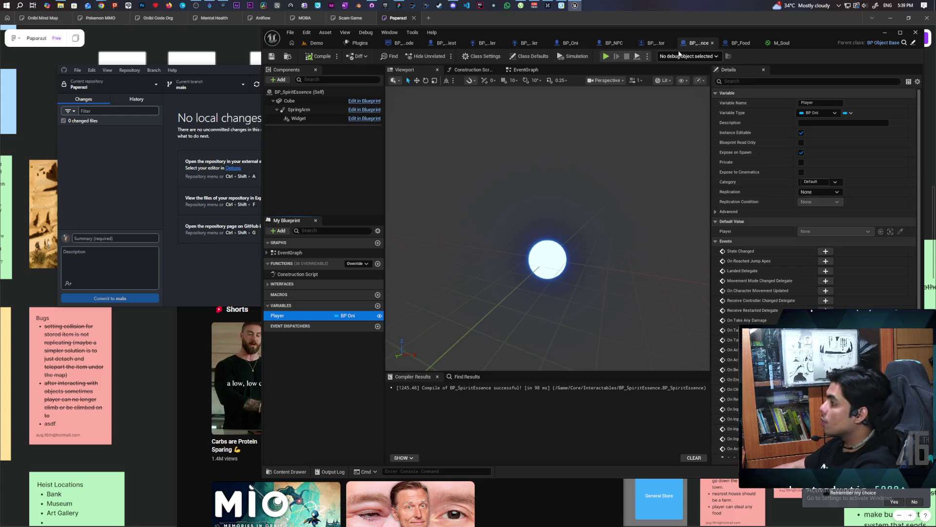
pyautogui.click(654, 47)
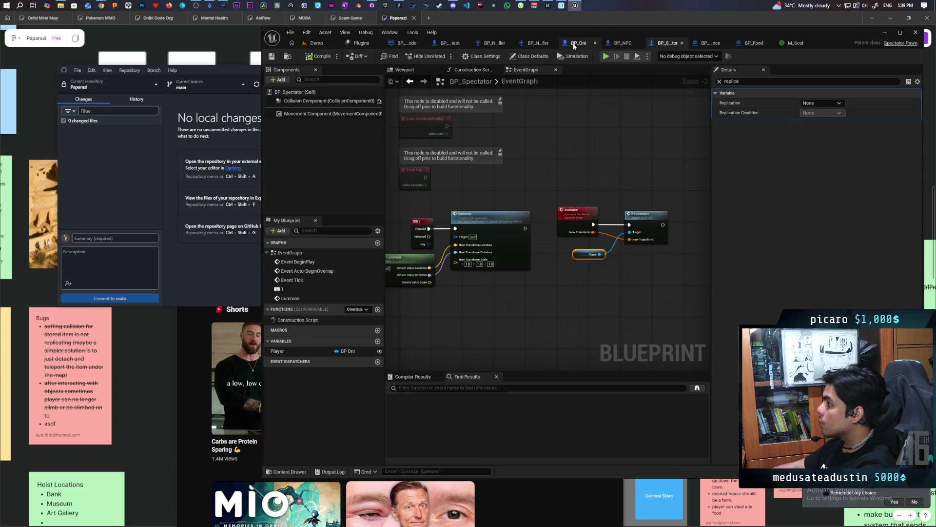
# In BP_Oni's event graph, add a Spawn Actor from Class node.
pyautogui.click(574, 46)
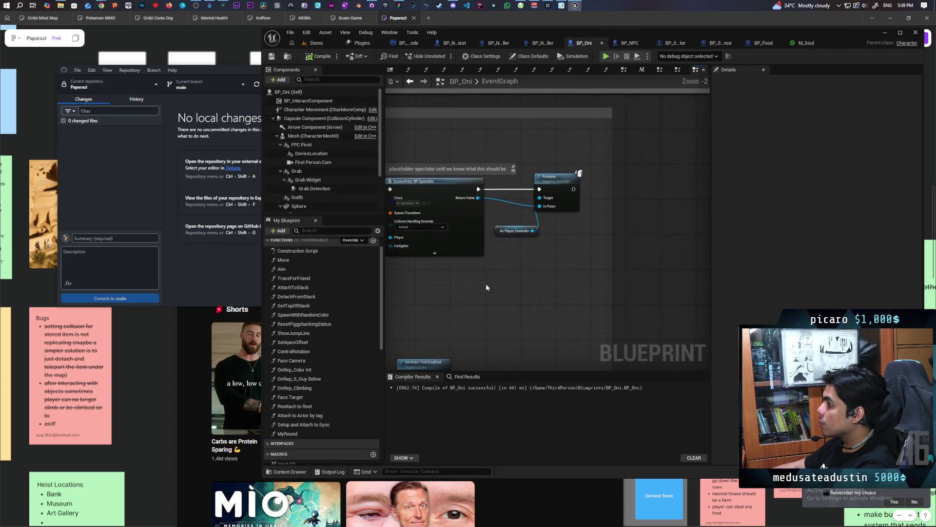
pyautogui.moveTo(612, 262); pyautogui.dragTo(729, 267)
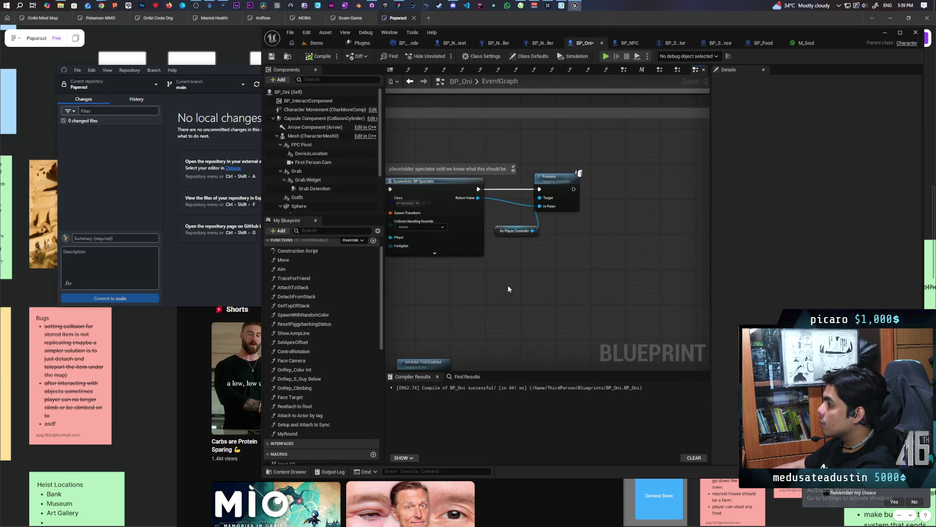
pyautogui.scroll(-1, 514, 289)
pyautogui.scroll(2, 535, 284)
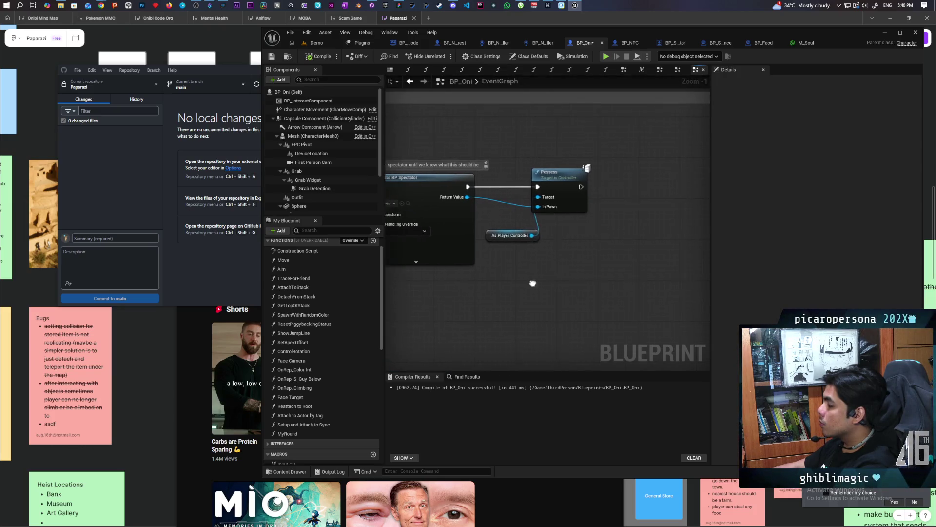
pyautogui.rightClick(641, 244)
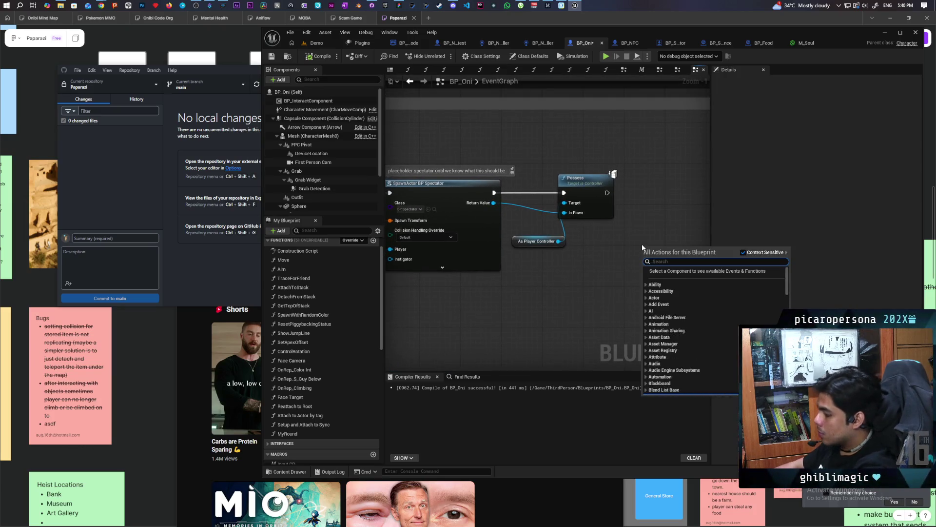
pyautogui.write('spawn actor on')
pyautogui.press('BackSpace')
pyautogui.write('f class')
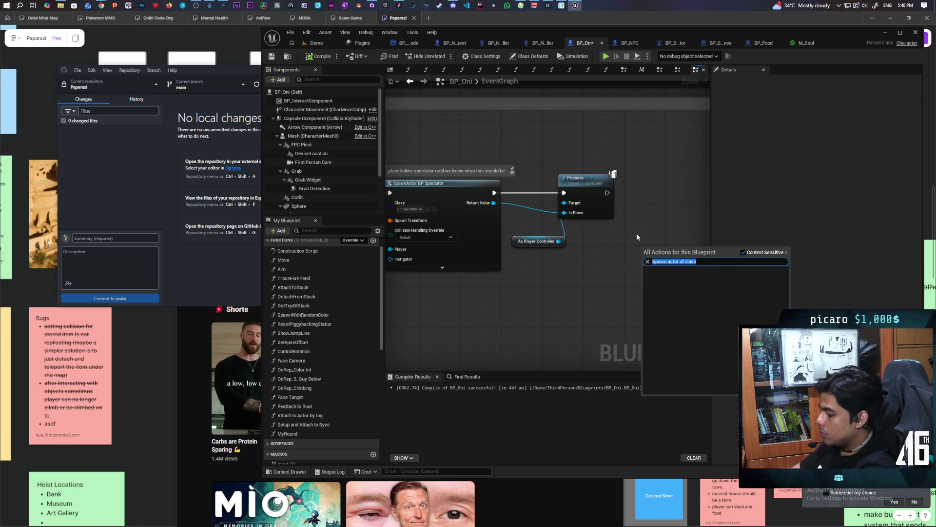
pyautogui.write('create actor')
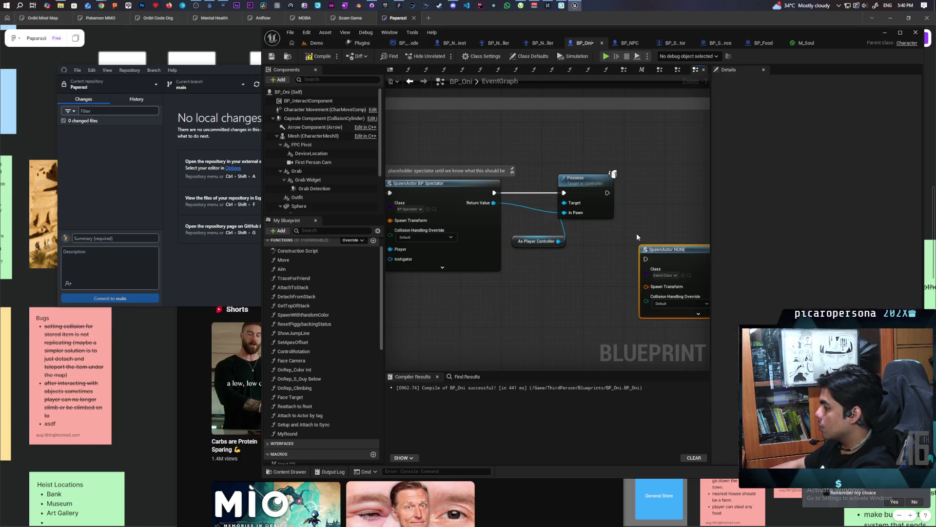
pyautogui.press('Return')
# Set the spawn class to BP Spirit Essence and connect Self to Instigator.
pyautogui.moveTo(613, 223); pyautogui.dragTo(617, 213)
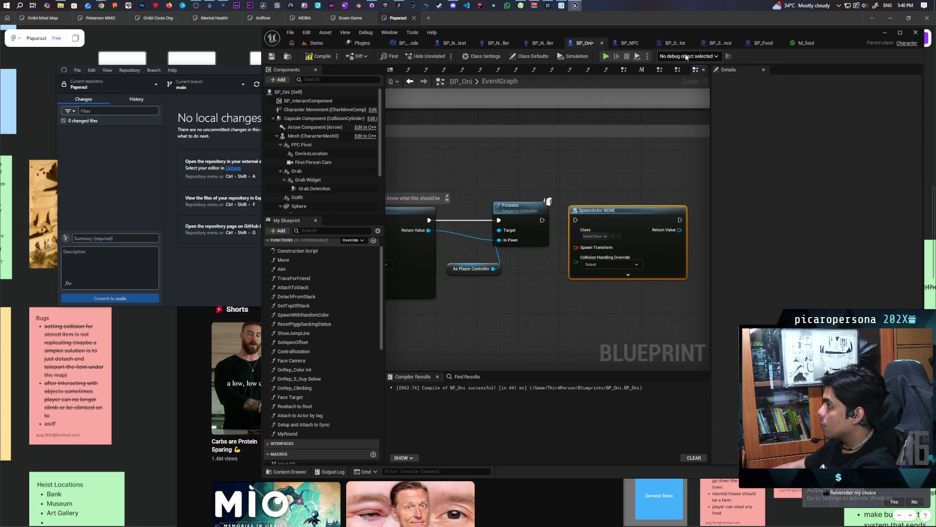
pyautogui.click(594, 236)
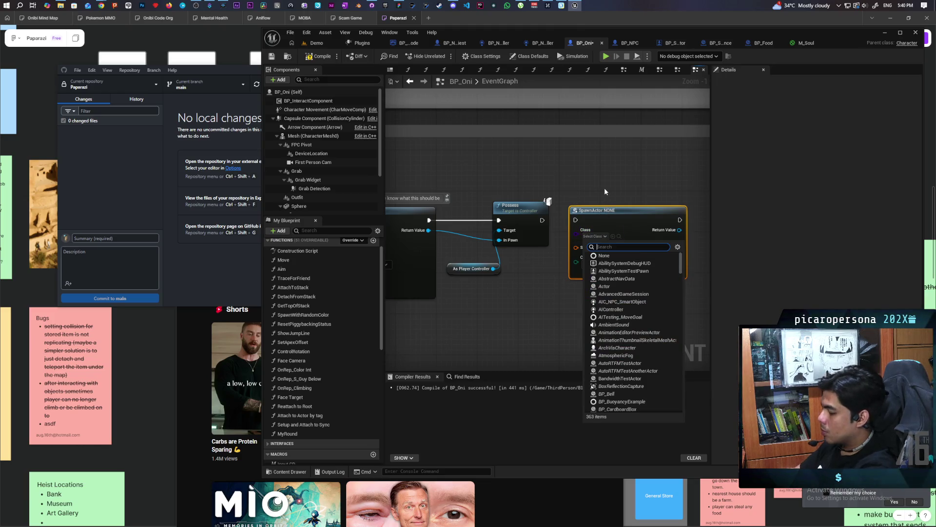
pyautogui.write('essen')
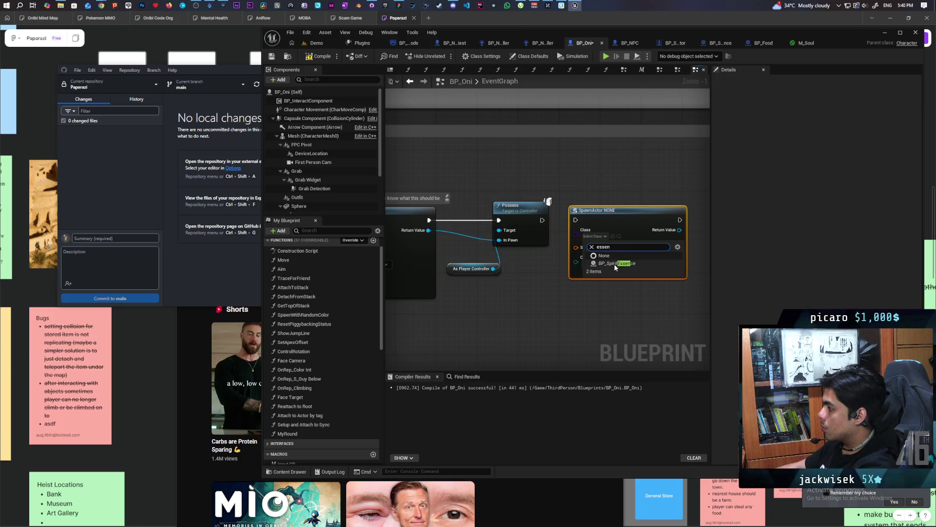
pyautogui.click(626, 257)
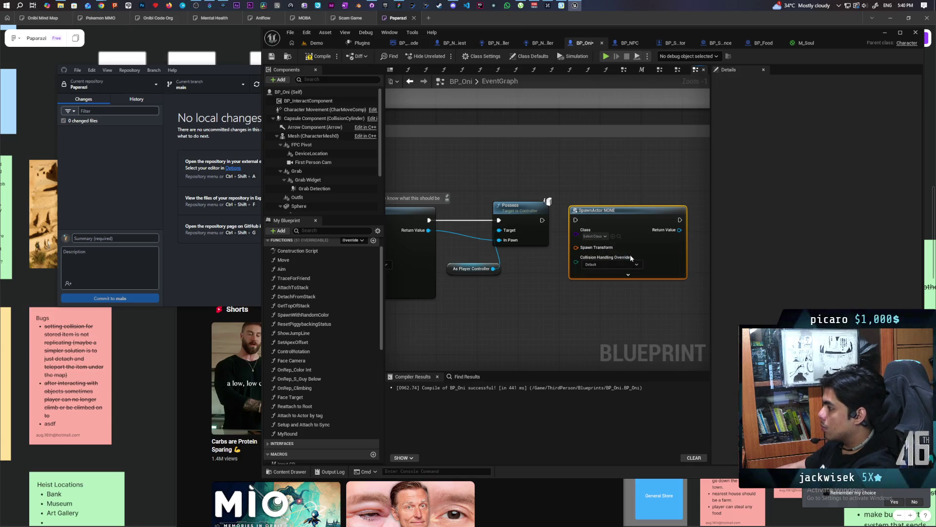
pyautogui.moveTo(637, 314); pyautogui.dragTo(569, 276)
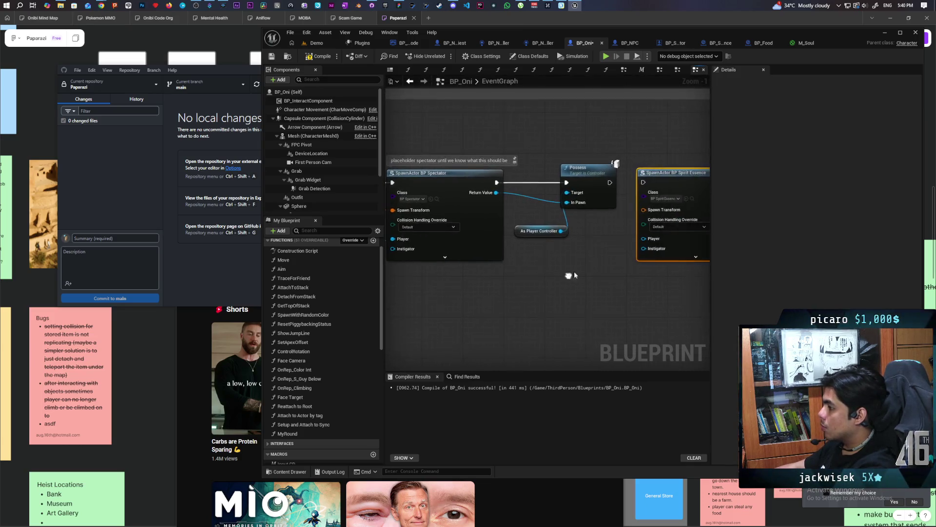
pyautogui.moveTo(644, 248)
pyautogui.mouseDown()
pyautogui.moveTo(522, 297)
pyautogui.moveTo(595, 313)
pyautogui.moveTo(526, 272)
pyautogui.mouseUp()
pyautogui.write('self')
pyautogui.press('Return')
# Feed Get Actor Location into the Spawn Transform and run the spawn after Possess.
pyautogui.rightClick(528, 276)
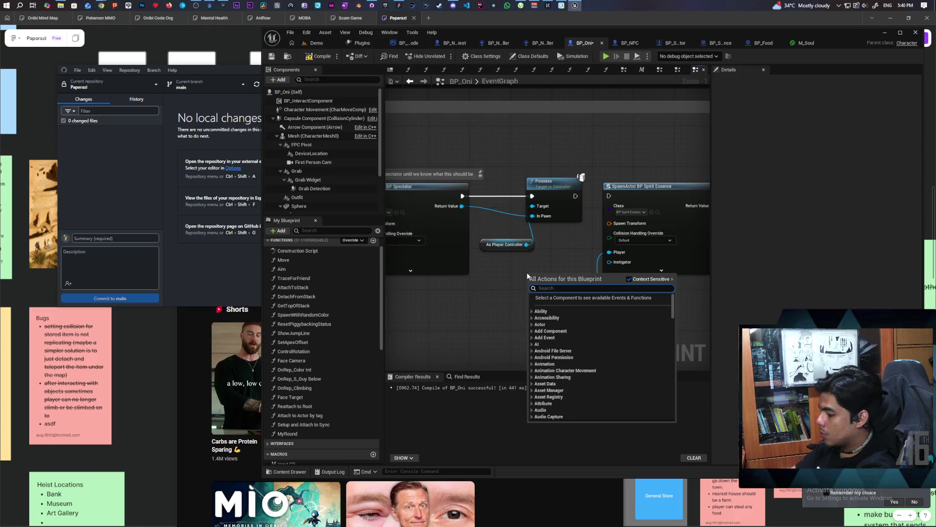
pyautogui.write('get actor ')
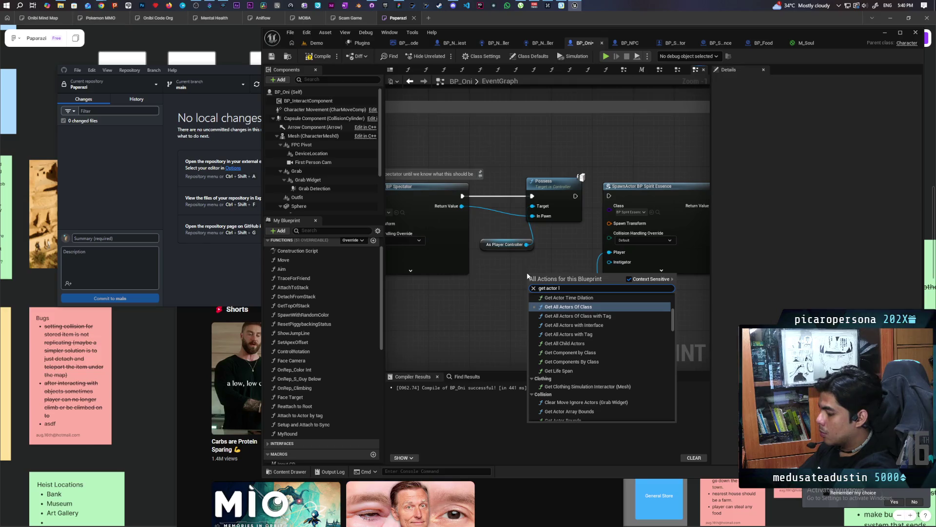
pyautogui.write('locatio')
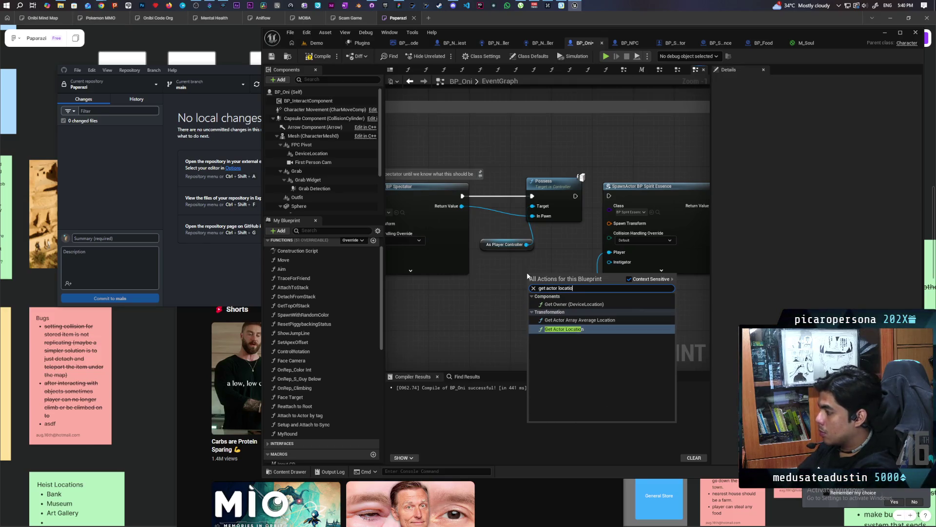
pyautogui.press('Return')
pyautogui.moveTo(541, 274)
pyautogui.mouseDown()
pyautogui.moveTo(507, 274)
pyautogui.moveTo(608, 223)
pyautogui.mouseUp()
pyautogui.moveTo(576, 196); pyautogui.dragTo(603, 203)
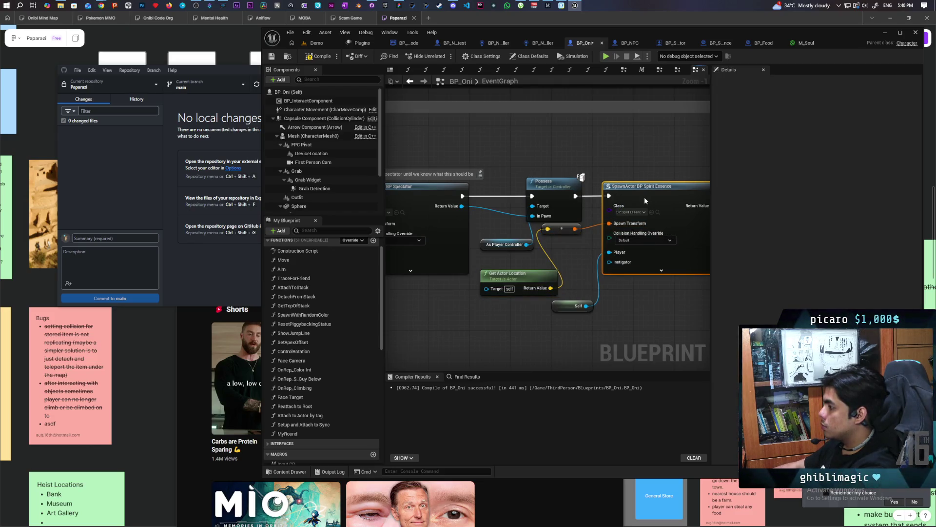
pyautogui.moveTo(657, 319); pyautogui.dragTo(589, 315)
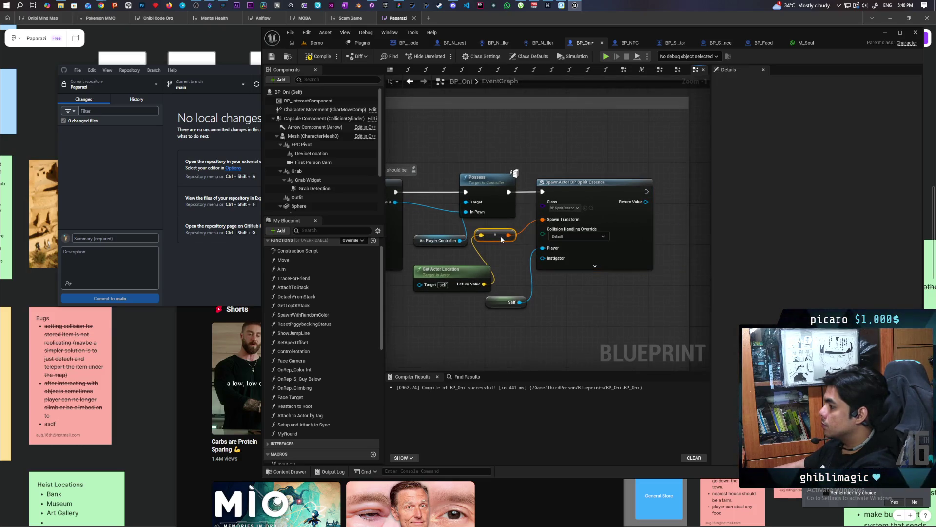
# Run a multiplayer Demo playtest, walk Client 1's character toward the bench, then stop it.
pyautogui.click(317, 43)
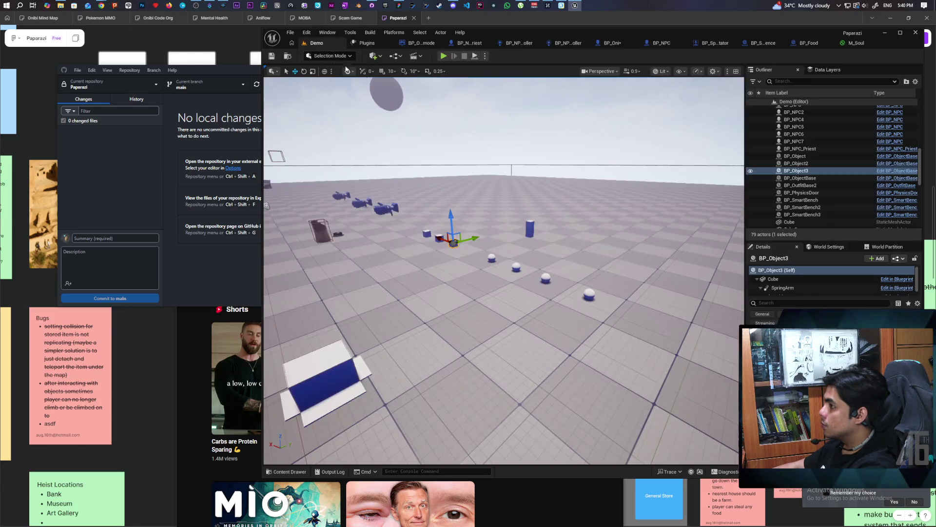
pyautogui.click(443, 58)
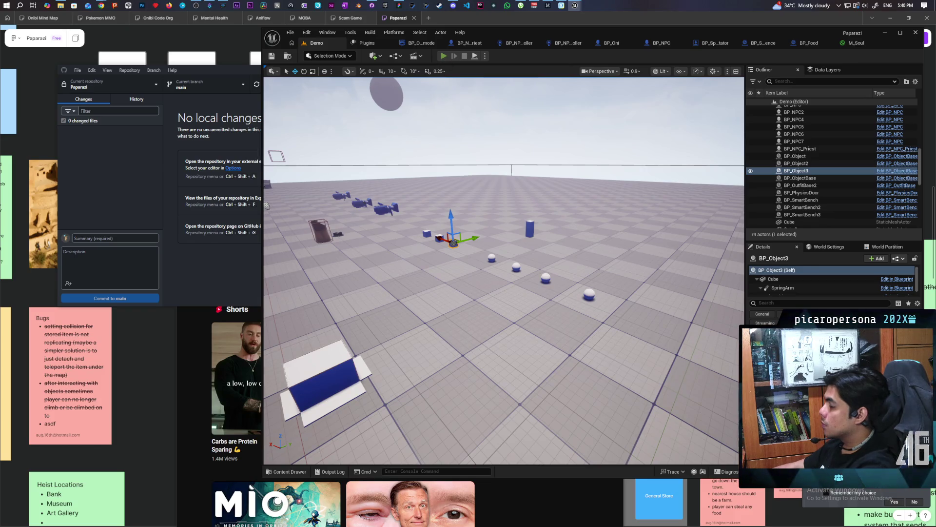
pyautogui.hotkey('alt', 'Tab')
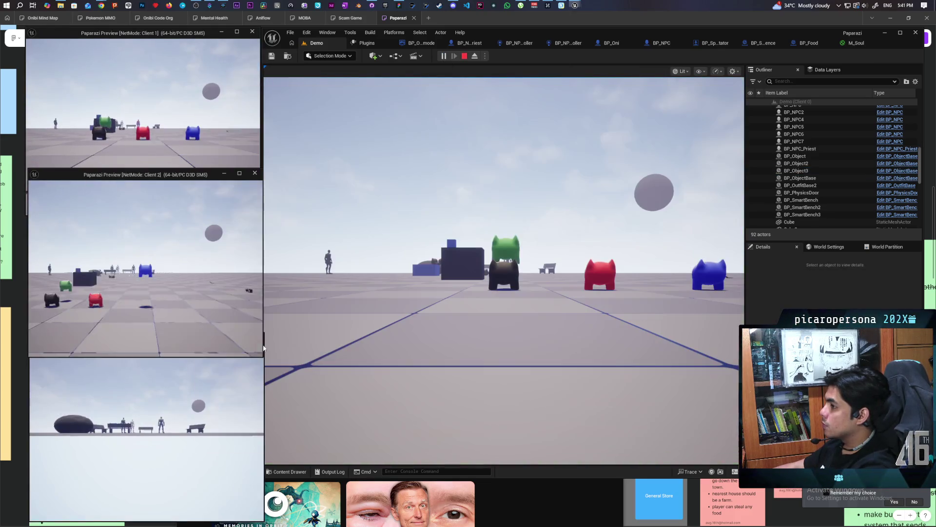
pyautogui.click(126, 121)
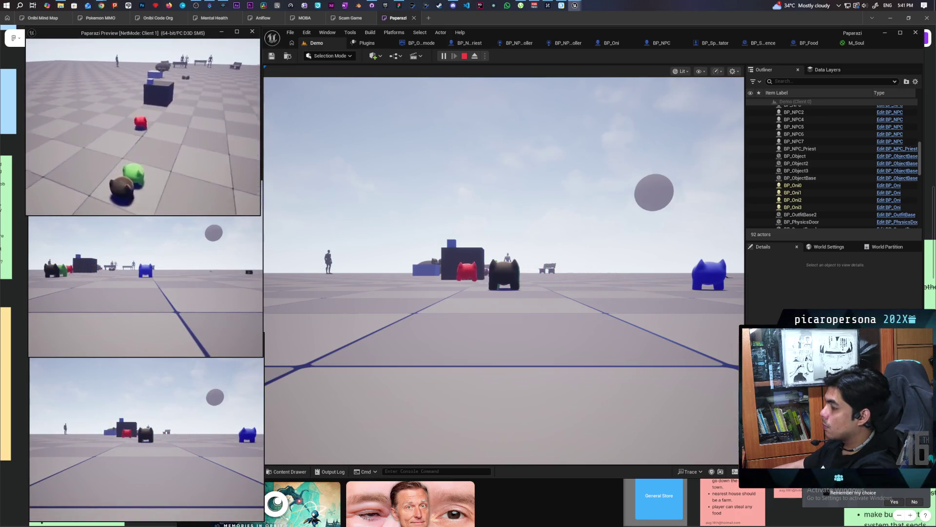
pyautogui.press('w')
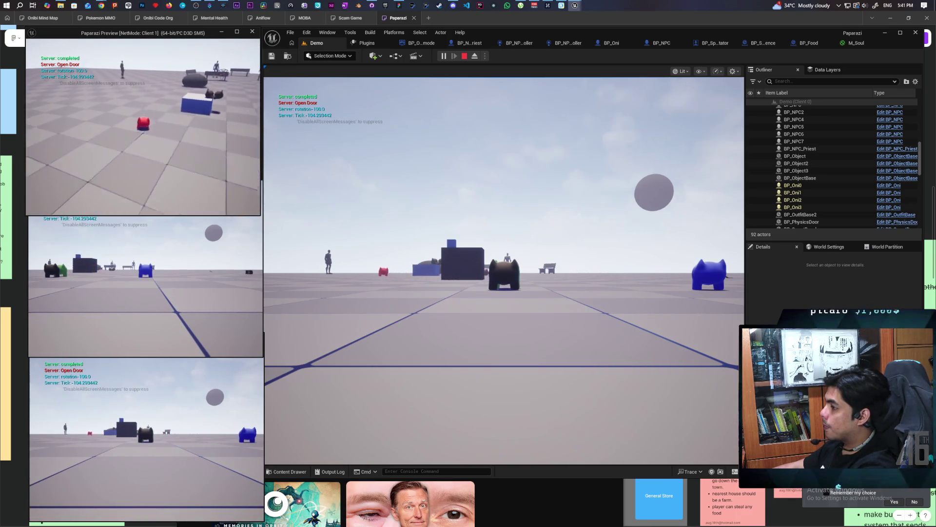
pyautogui.press('e')
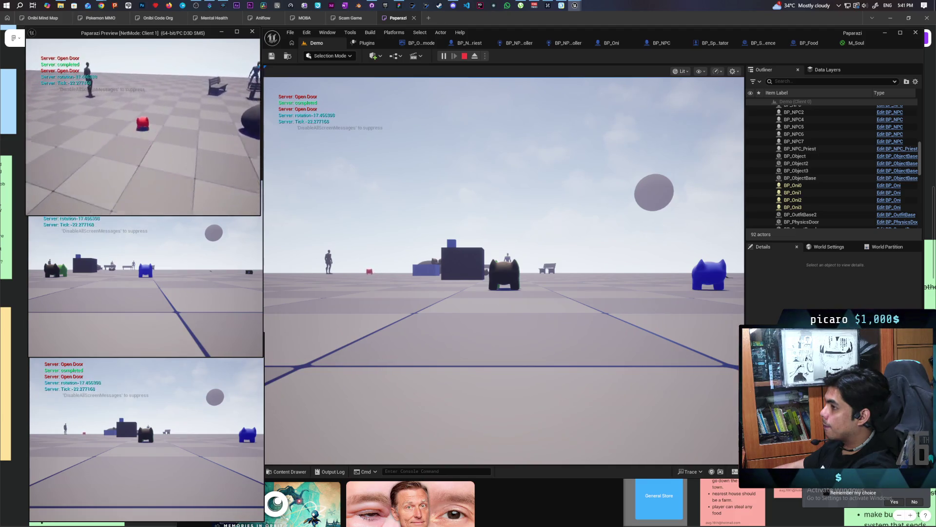
pyautogui.press('w')
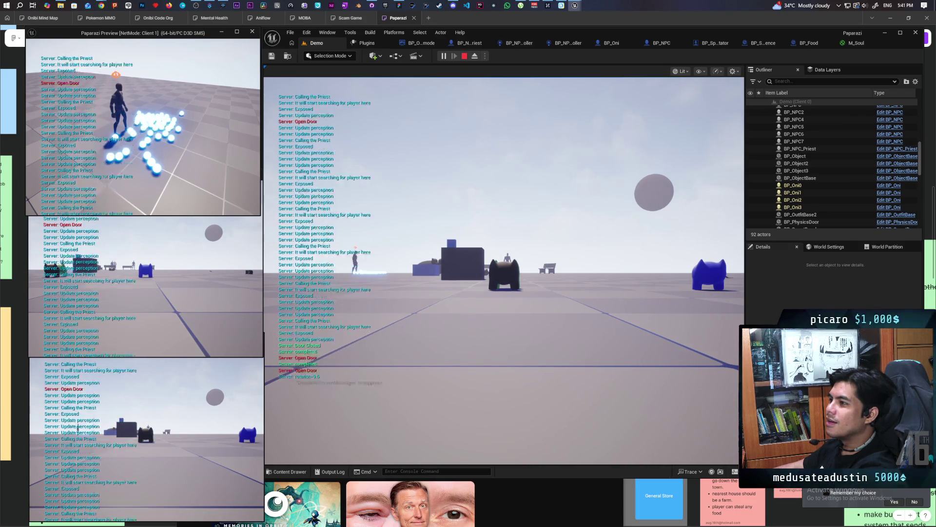
pyautogui.press('Escape')
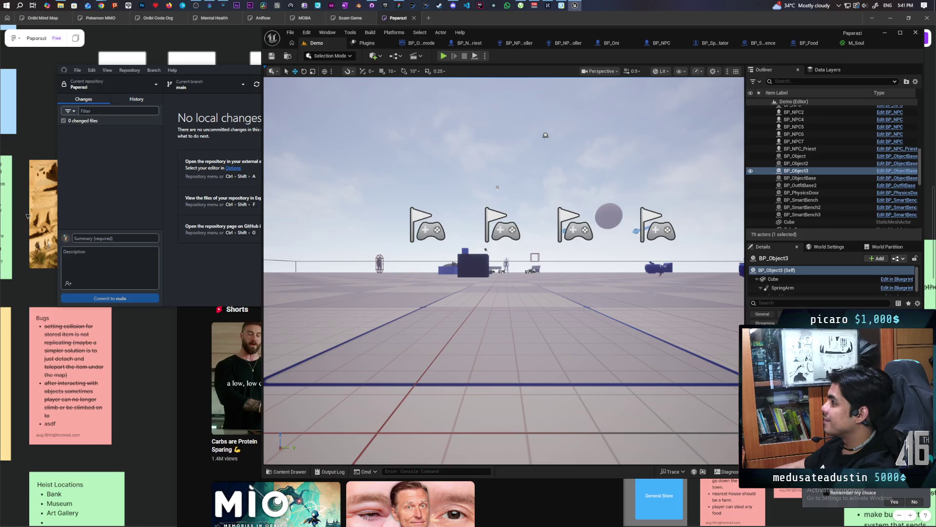
# Look over BP_Food and BP_SpiritEssence, then launch a multiplayer playtest from the Demo level.
pyautogui.click(808, 45)
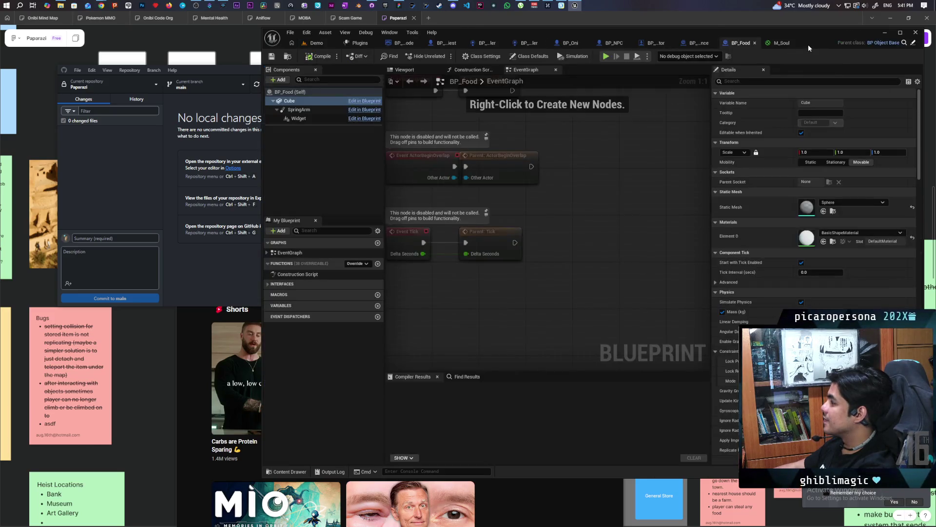
pyautogui.click(704, 42)
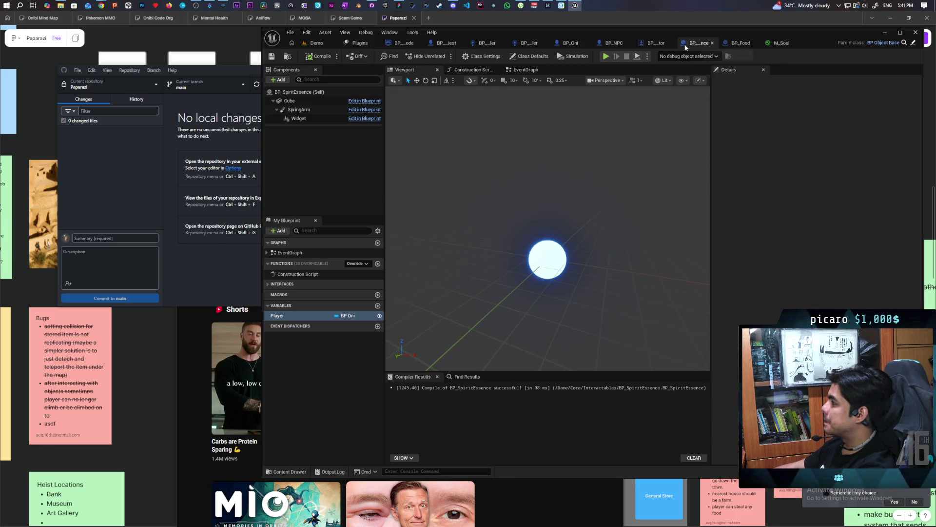
pyautogui.click(315, 44)
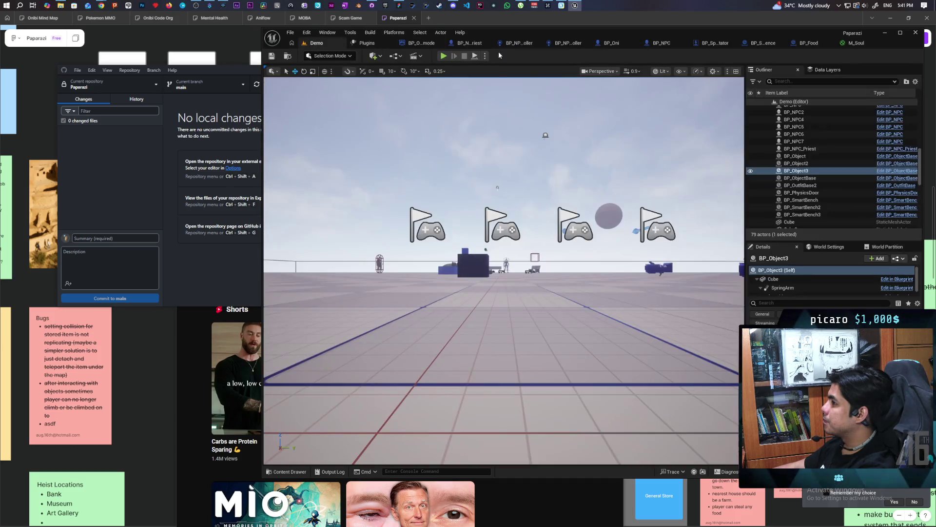
pyautogui.click(442, 56)
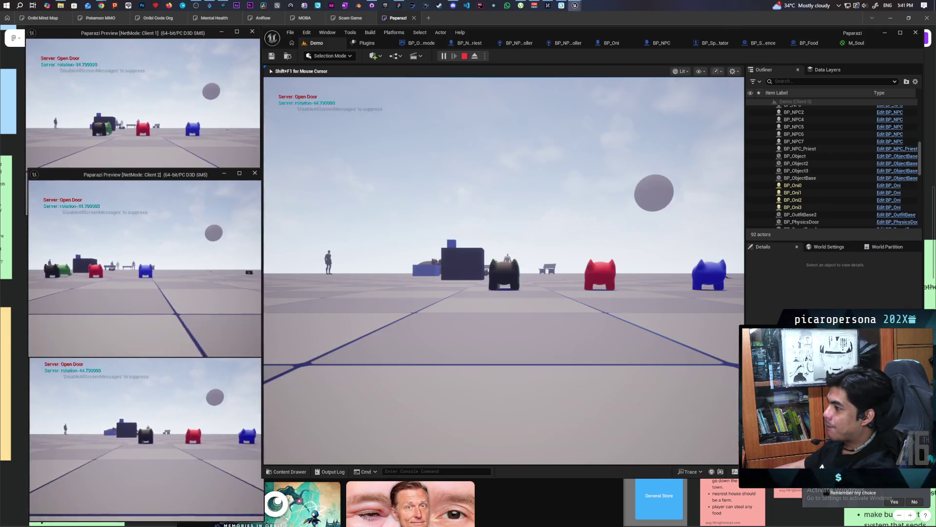
# Walk the Oni up to the NPC so spirit essence orbs spawn, then stop the playtest.
pyautogui.press('w')
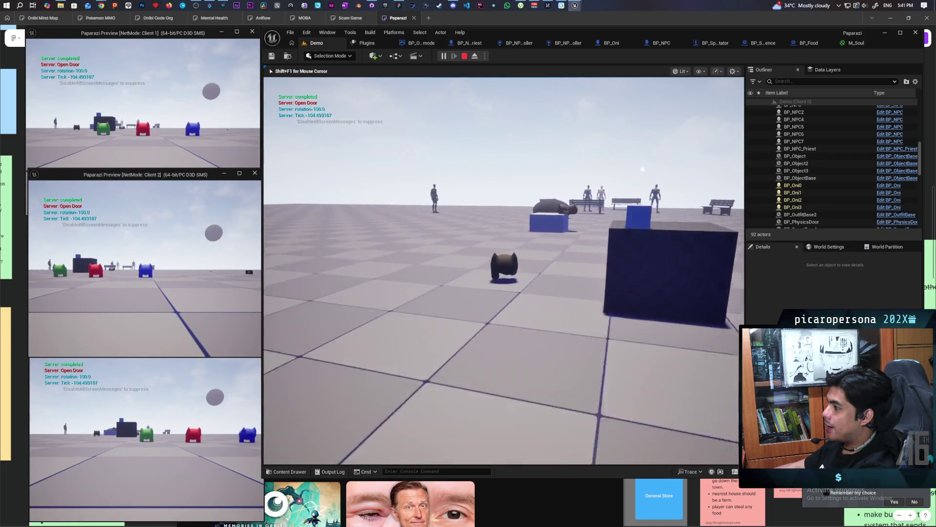
pyautogui.press('w')
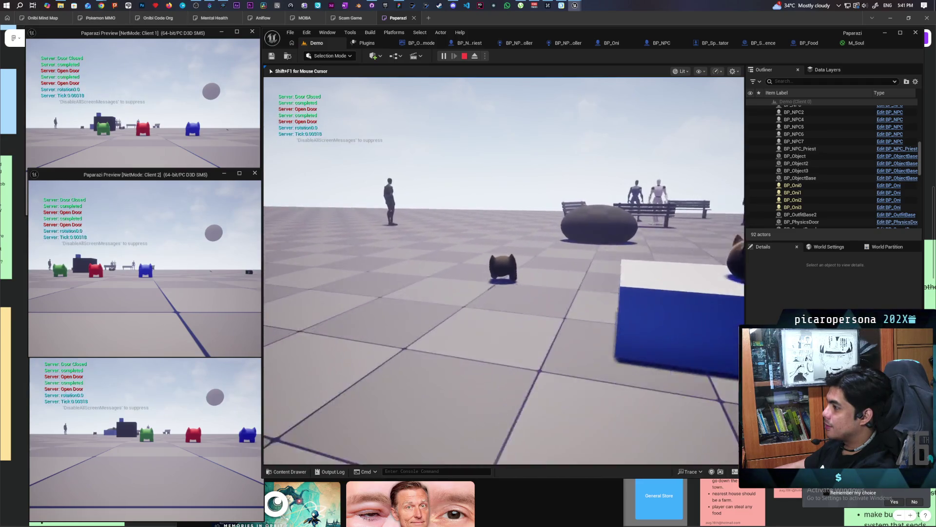
pyautogui.press('w')
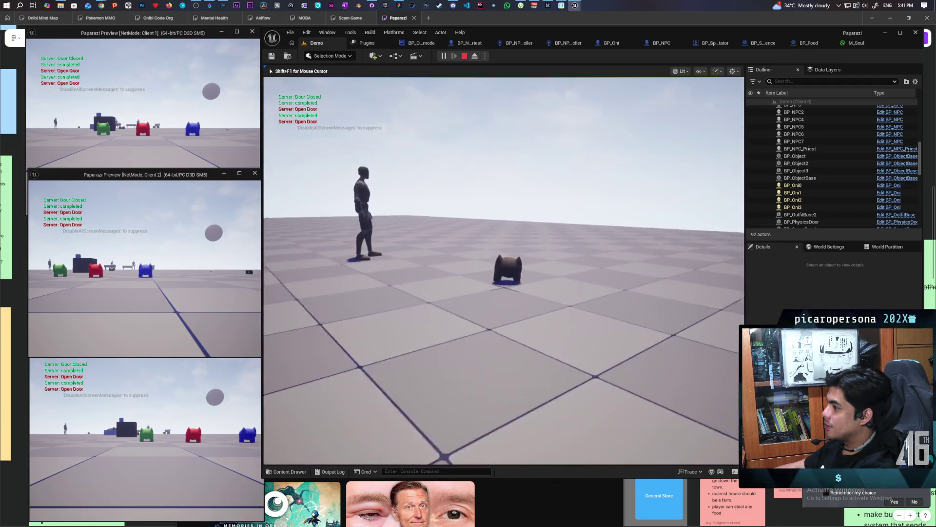
pyautogui.press('w')
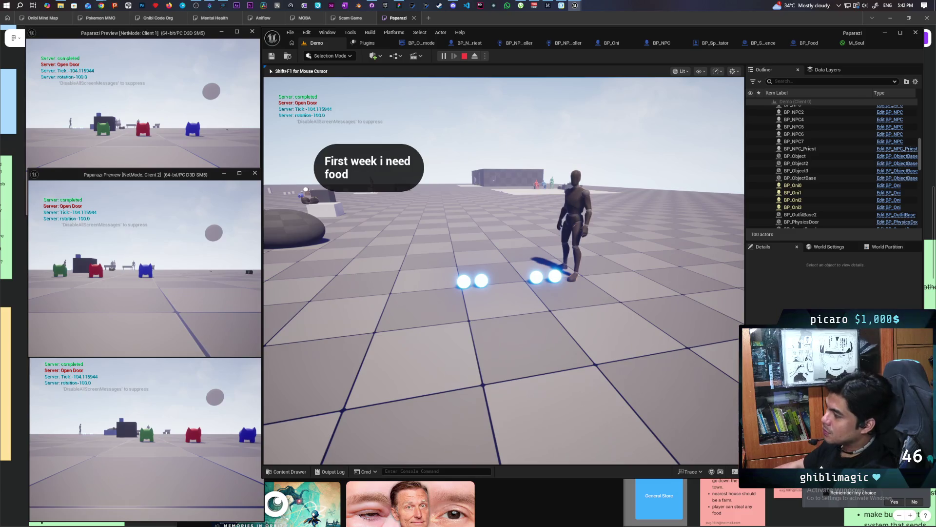
pyautogui.press('Escape')
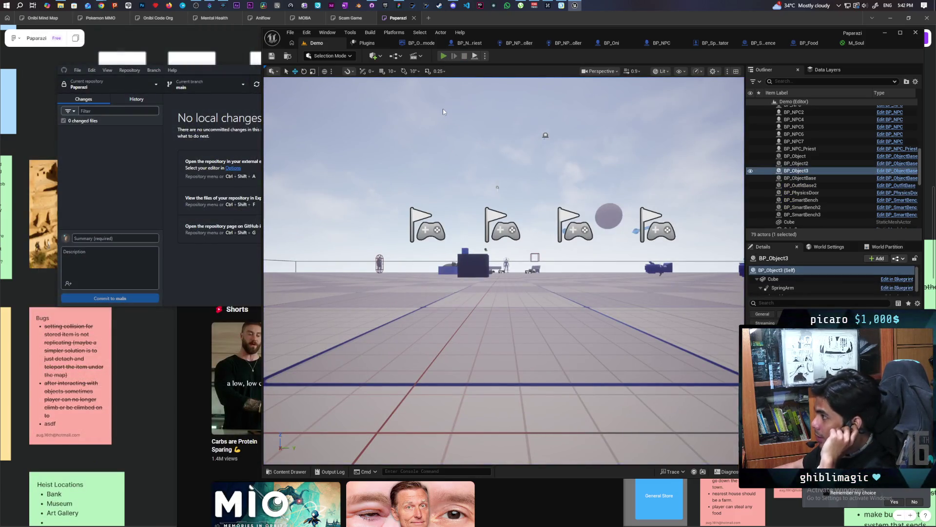
# Restart the playtest with Alt+P and walk the character forward until orbs lie beside it.
pyautogui.hotkey('alt', 'p')
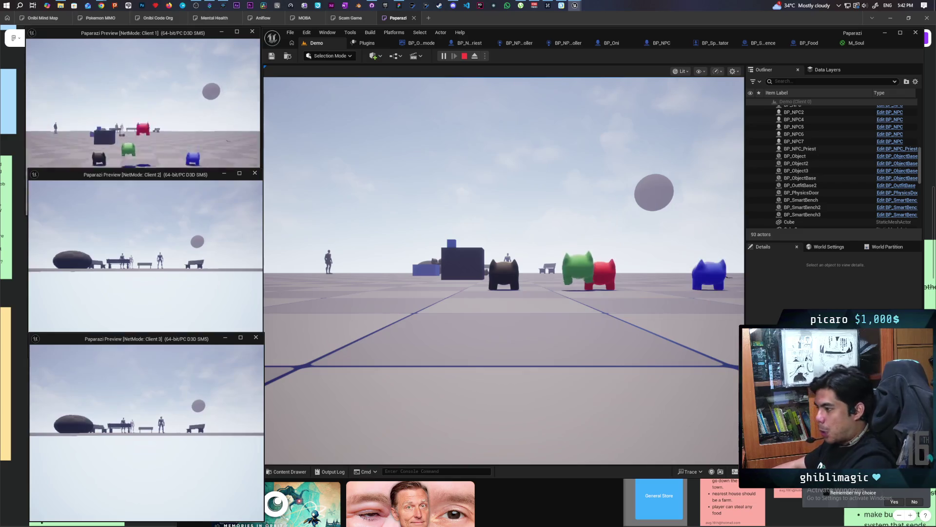
pyautogui.hotkey('alt', 'Tab')
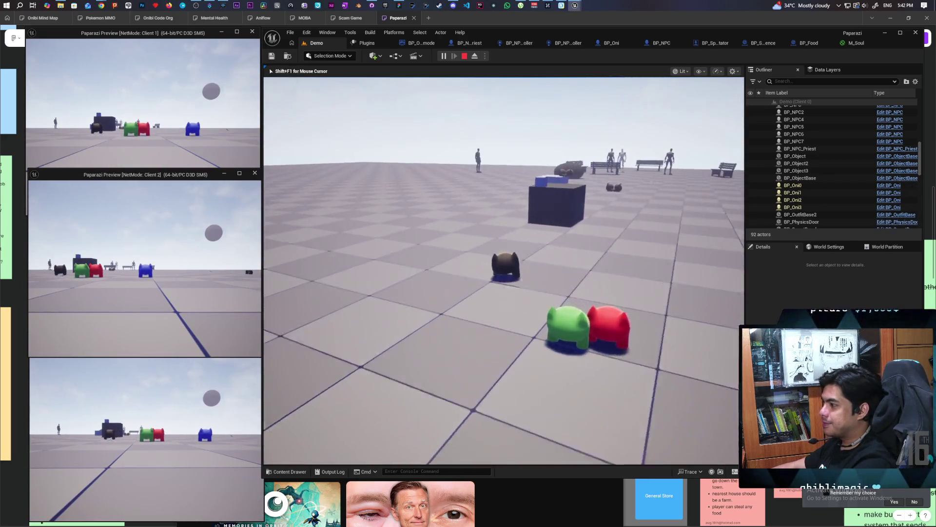
pyautogui.press('w')
pyautogui.press('w')
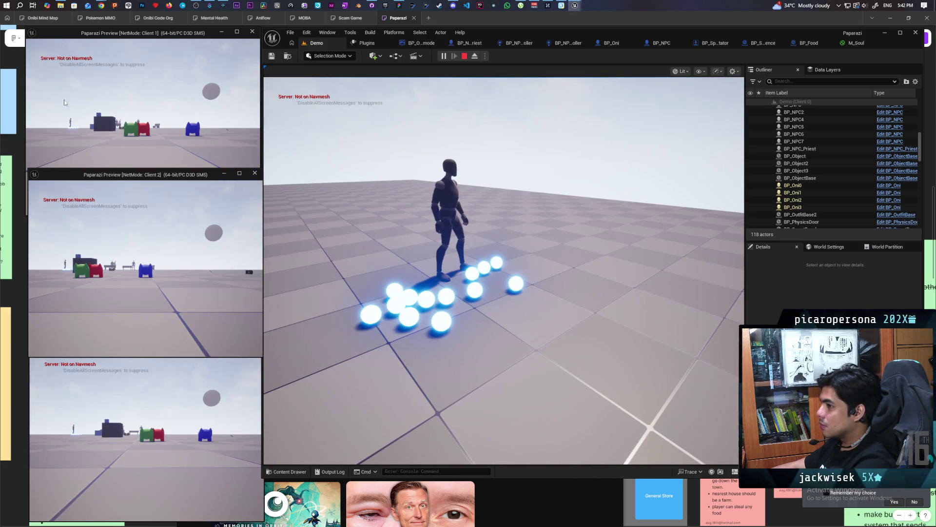
pyautogui.click(44, 146)
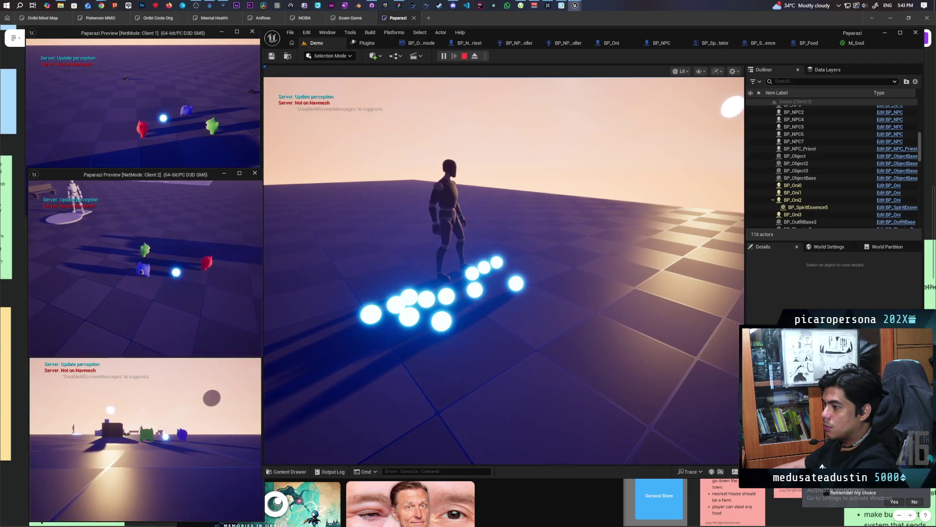
# Walk Client 1's character up to the NPC to view the orbs, then stop the playtest.
pyautogui.click(143, 122)
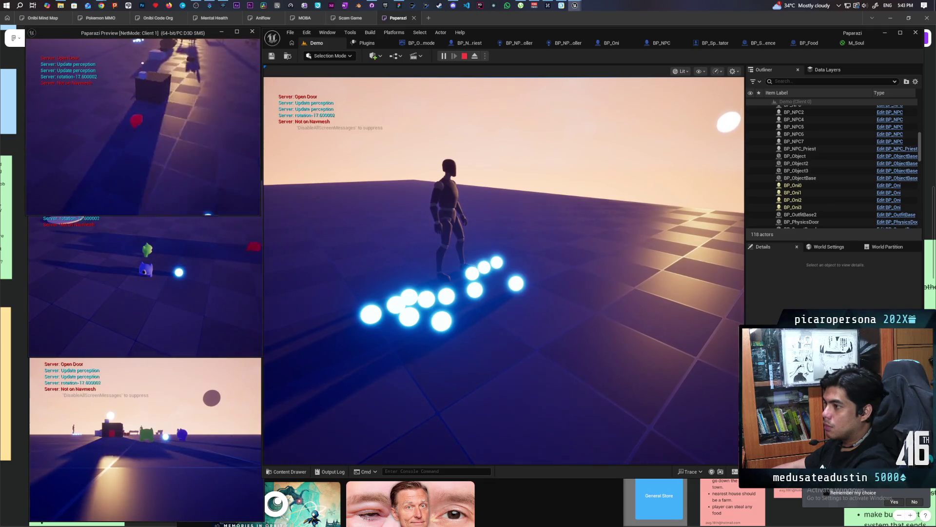
pyautogui.press('w')
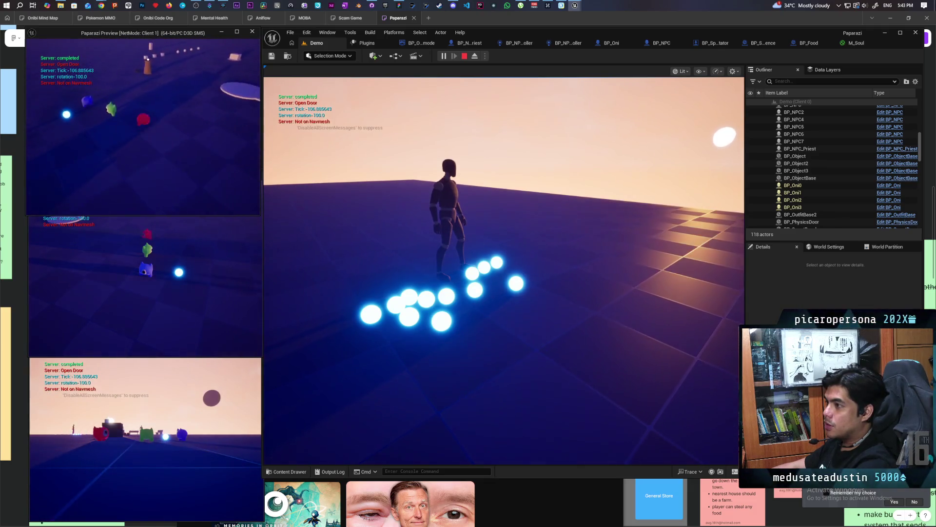
pyautogui.press('w')
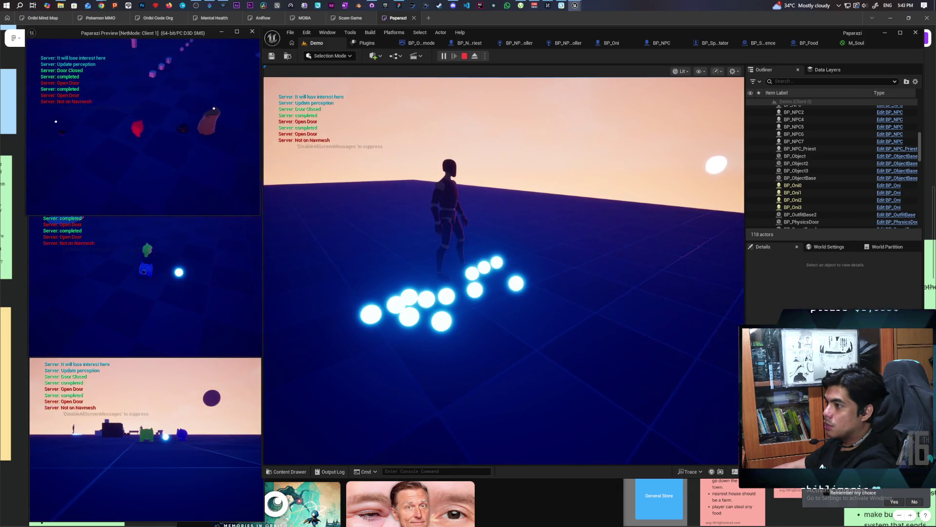
pyautogui.press('Escape')
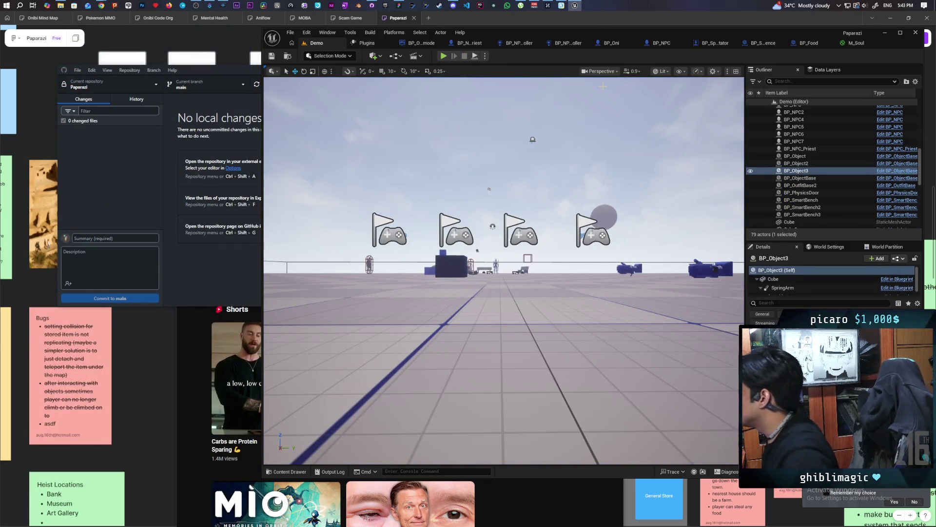
# Return to BP_Oni's EventGraph and frame the Interact nodes under the 'Activates and deactivates camera' comment.
pyautogui.click(626, 48)
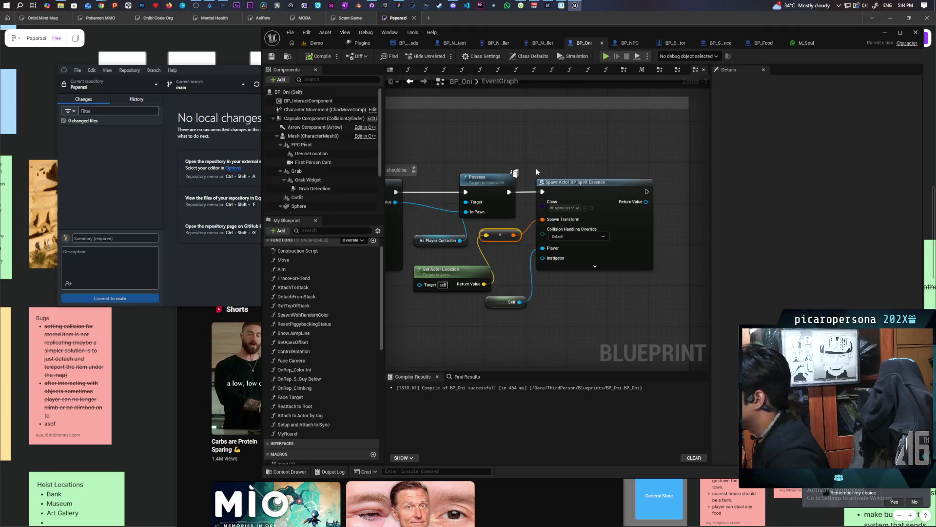
pyautogui.scroll(-5, 591, 291)
pyautogui.scroll(4, 591, 292)
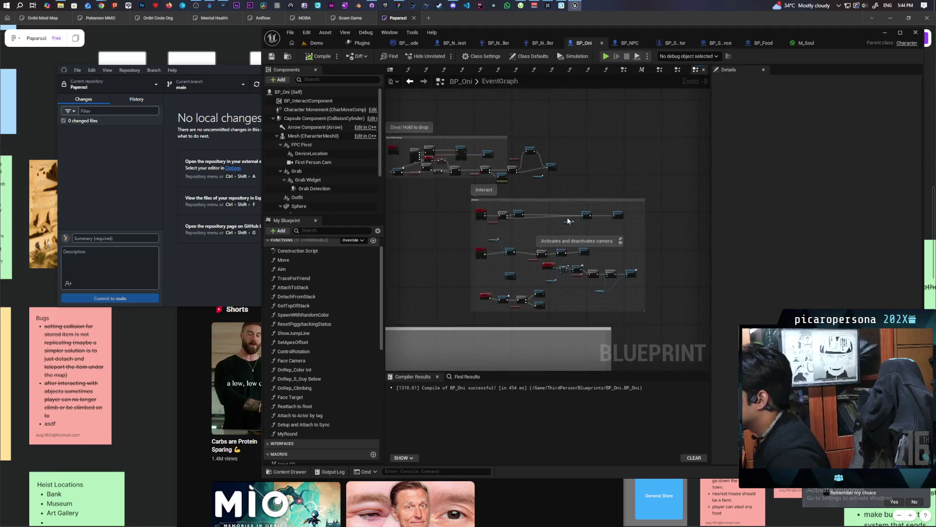
pyautogui.scroll(2, 560, 232)
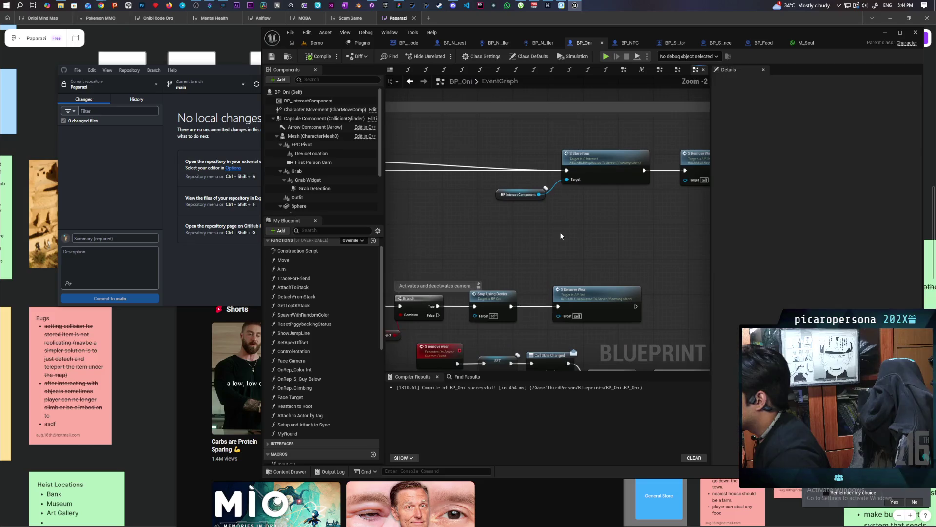
pyautogui.scroll(-2, 571, 176)
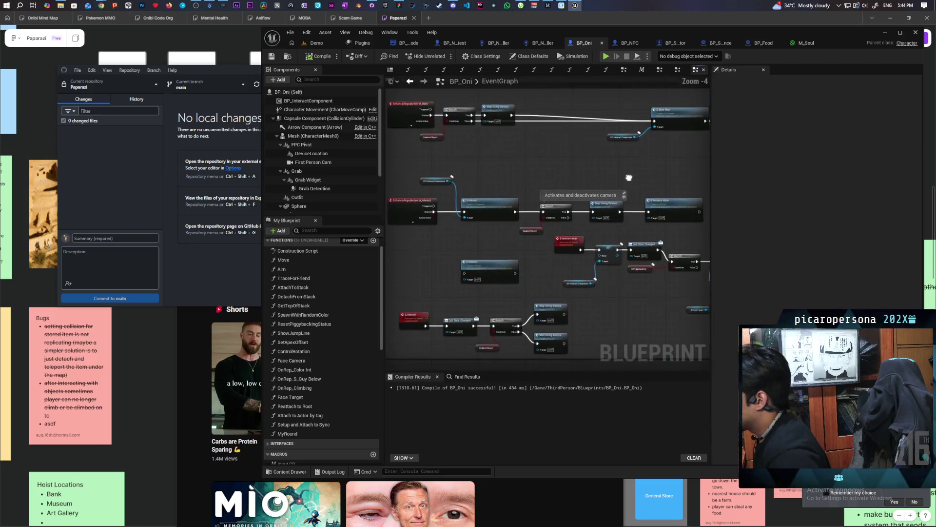
pyautogui.moveTo(629, 177)
pyautogui.mouseDown()
pyautogui.moveTo(513, 178)
pyautogui.moveTo(631, 161)
pyautogui.mouseUp()
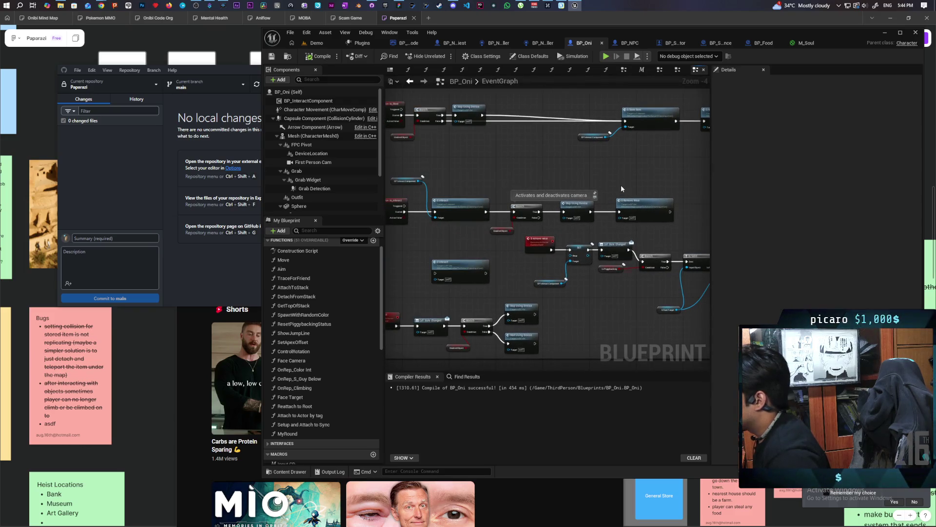
pyautogui.moveTo(569, 218)
pyautogui.mouseDown()
pyautogui.moveTo(669, 210)
pyautogui.moveTo(638, 209)
pyautogui.mouseUp()
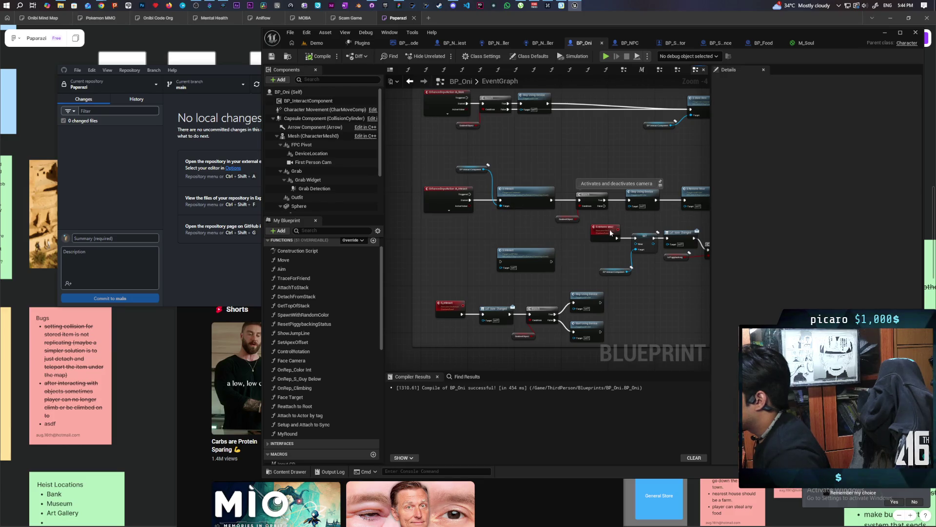
# In C_Interact's S Interact event, replace the Is Valid node's comment with 'Drop Item if already holding'.
pyautogui.doubleClick(520, 194)
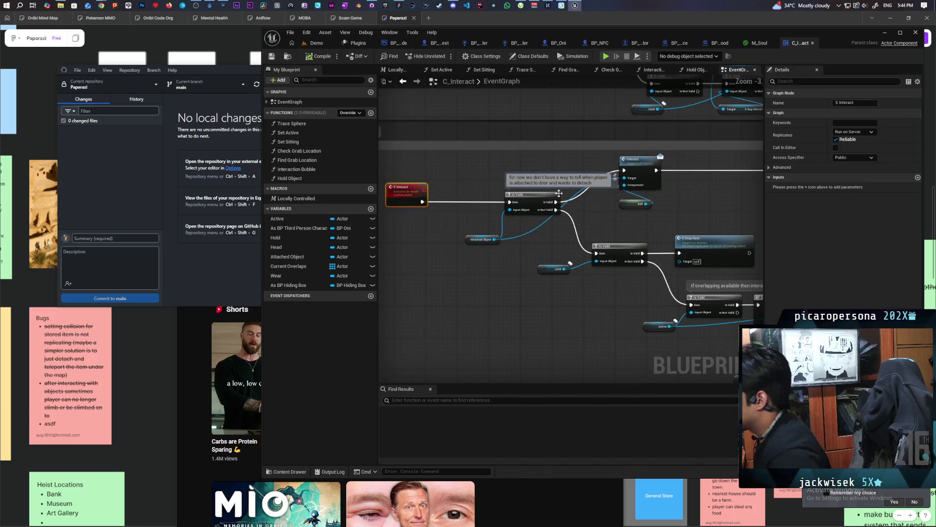
pyautogui.scroll(-1, 548, 180)
pyautogui.click(540, 213)
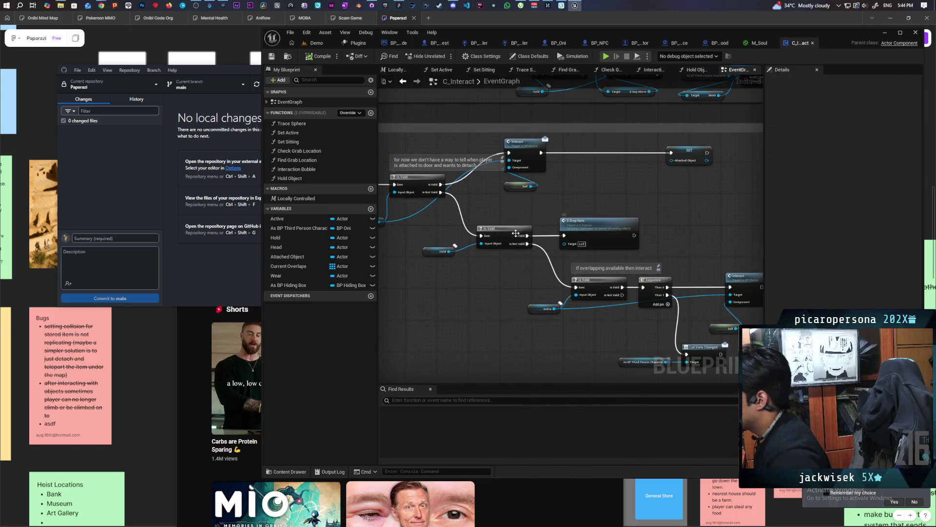
pyautogui.click(483, 226)
pyautogui.click(489, 220)
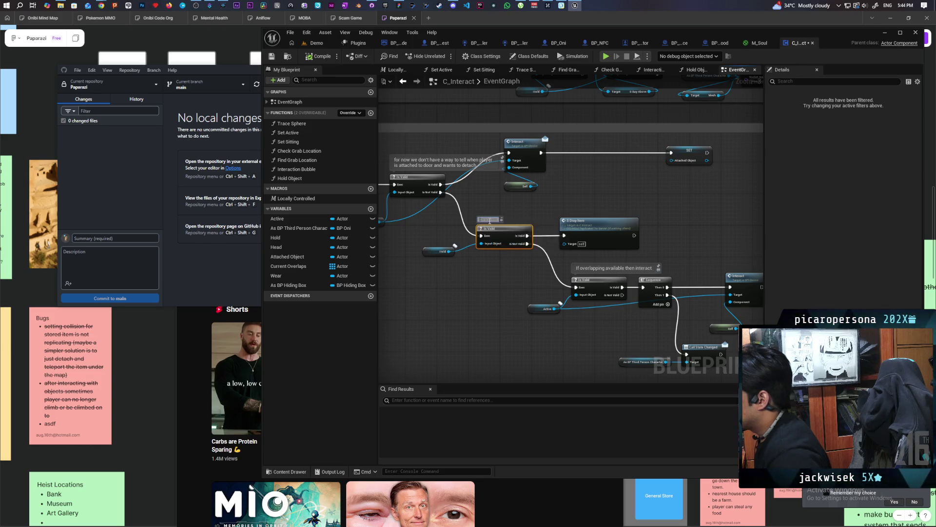
pyautogui.press('BackSpace')
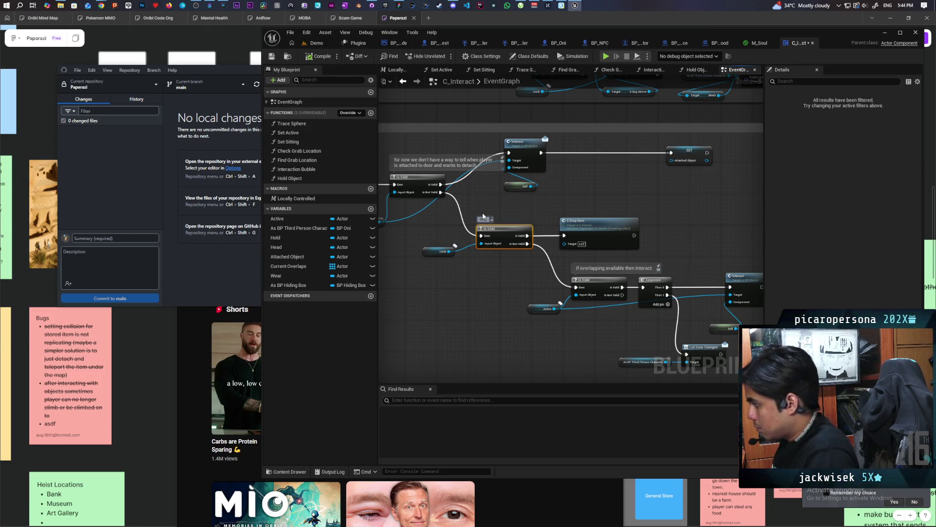
pyautogui.write('a')
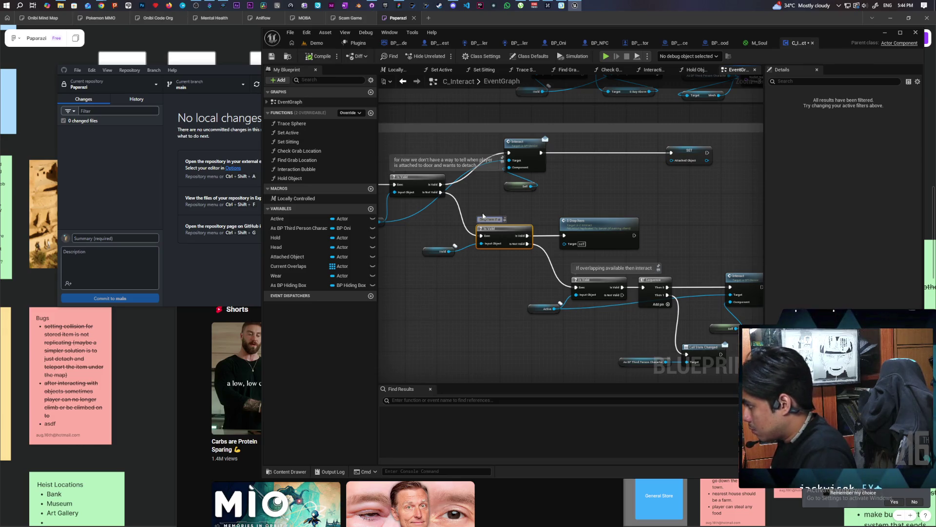
pyautogui.write('lready holding')
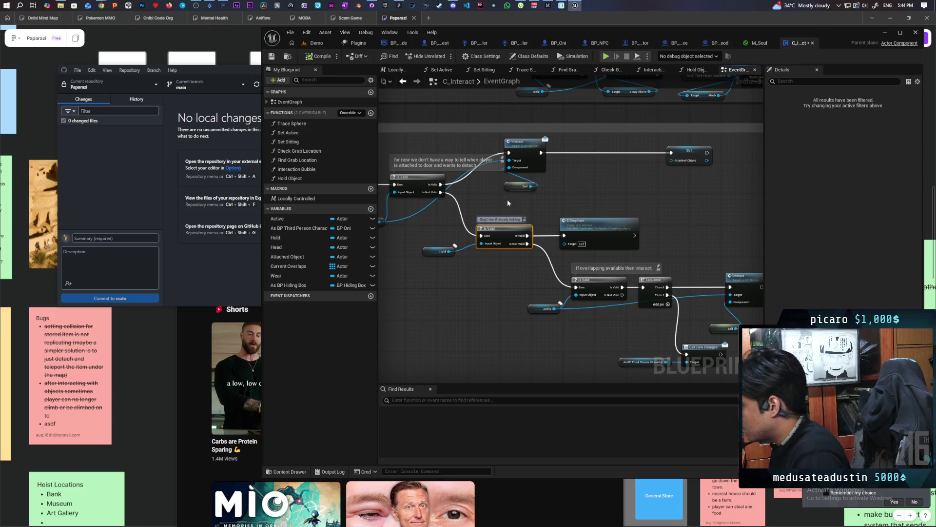
pyautogui.click(508, 201)
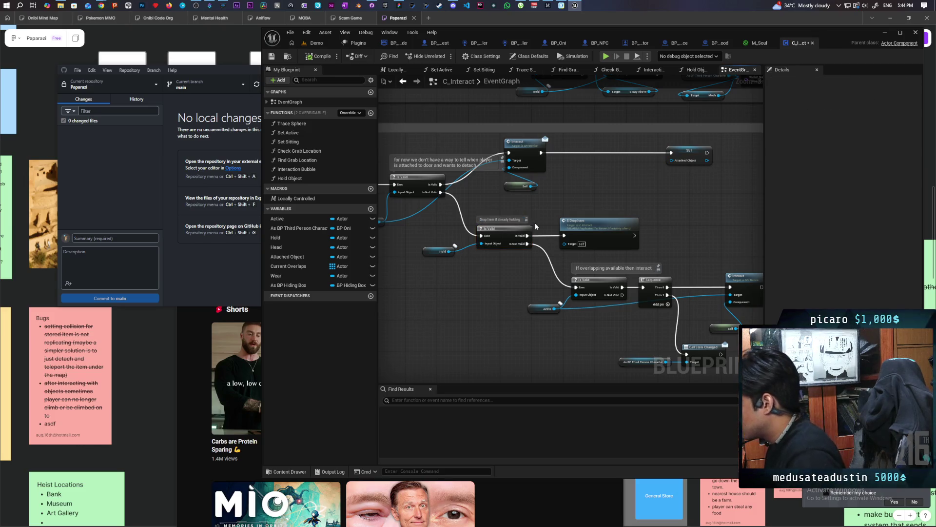
pyautogui.scroll(2, 551, 213)
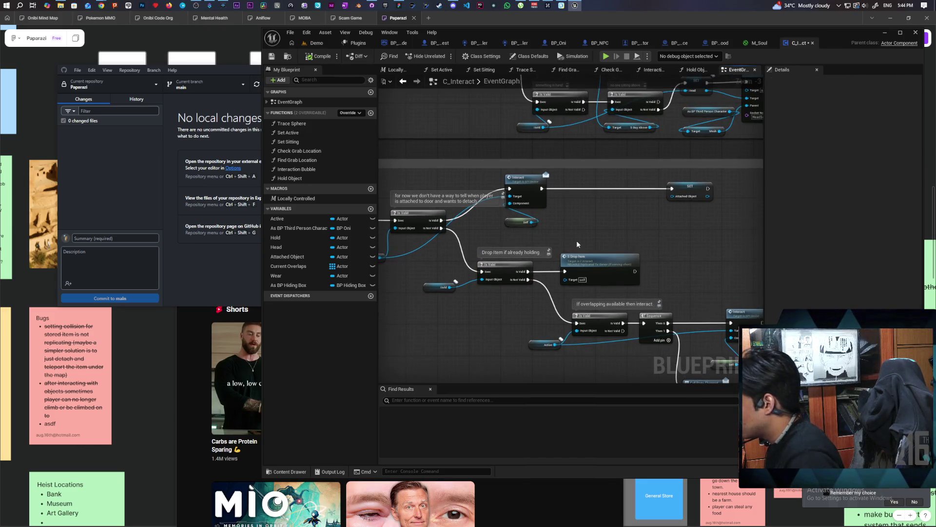
pyautogui.scroll(-5, 579, 222)
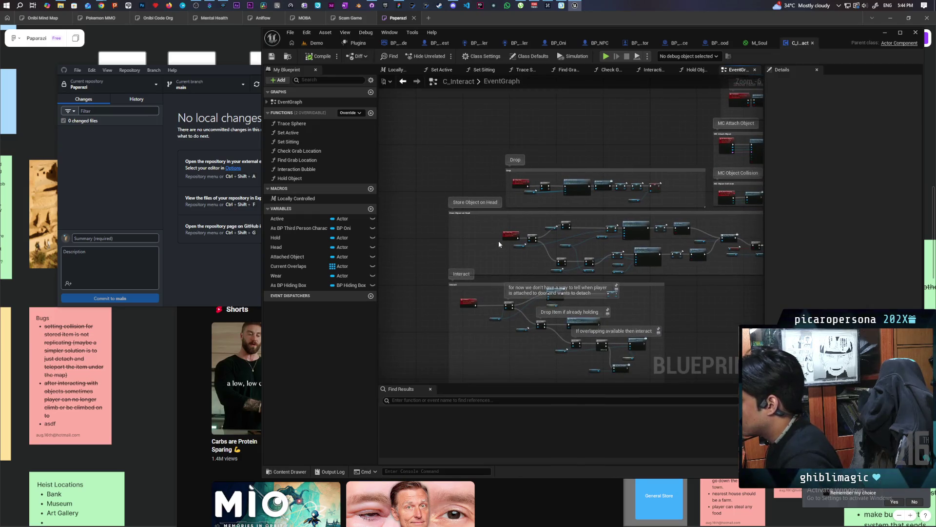
# Pan and zoom across the Interact, Drop and Store Object on Head comment groups.
pyautogui.scroll(3, 535, 195)
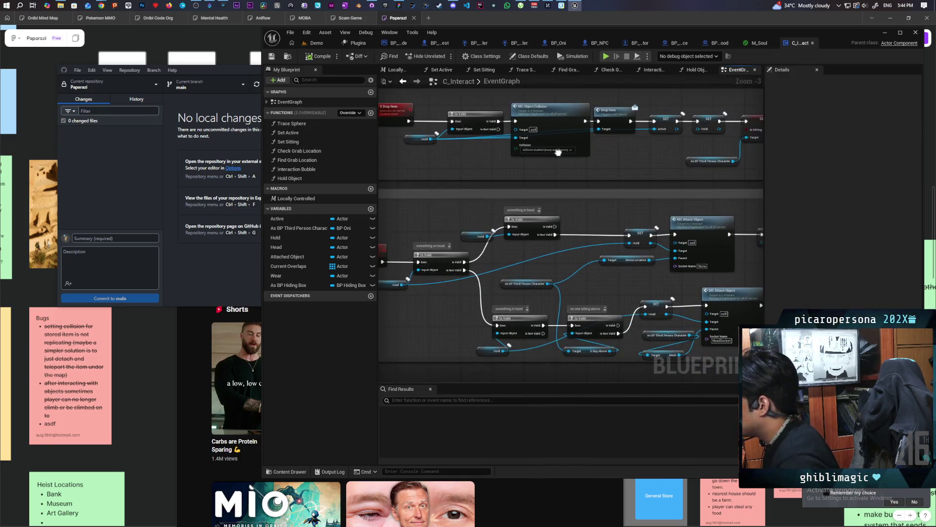
pyautogui.moveTo(559, 153); pyautogui.dragTo(572, 174)
pyautogui.scroll(-1, 622, 192)
pyautogui.moveTo(622, 192)
pyautogui.mouseDown()
pyautogui.moveTo(596, 173)
pyautogui.moveTo(627, 183)
pyautogui.moveTo(537, 224)
pyautogui.moveTo(588, 230)
pyautogui.moveTo(612, 265)
pyautogui.moveTo(606, 250)
pyautogui.moveTo(581, 258)
pyautogui.mouseUp()
pyautogui.scroll(-1, 588, 231)
pyautogui.scroll(1, 553, 178)
pyautogui.moveTo(553, 178)
pyautogui.mouseDown()
pyautogui.moveTo(518, 201)
pyautogui.moveTo(522, 294)
pyautogui.moveTo(496, 321)
pyautogui.moveTo(469, 380)
pyautogui.mouseUp()
pyautogui.scroll(1, 522, 294)
pyautogui.moveTo(505, 146); pyautogui.dragTo(504, 268)
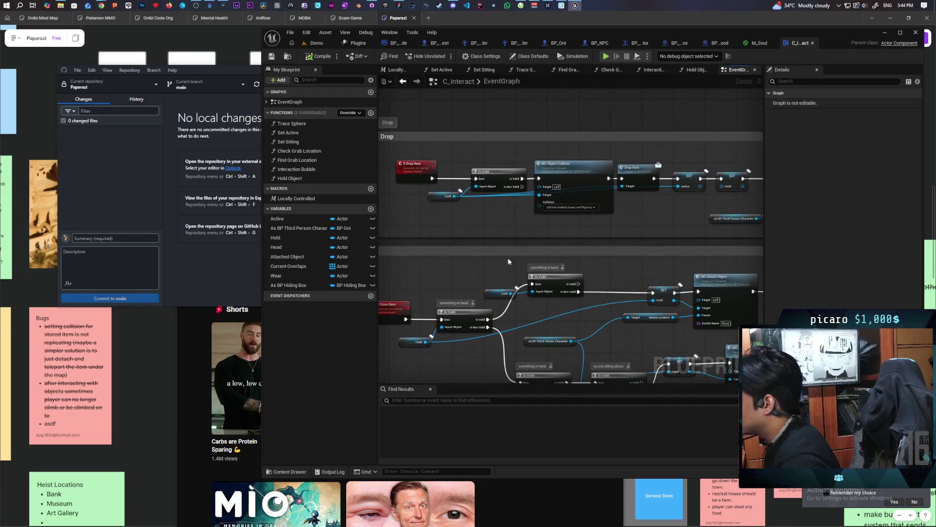
pyautogui.moveTo(591, 236)
pyautogui.mouseDown()
pyautogui.moveTo(577, 215)
pyautogui.moveTo(522, 226)
pyautogui.moveTo(584, 205)
pyautogui.moveTo(629, 206)
pyautogui.moveTo(597, 198)
pyautogui.mouseUp()
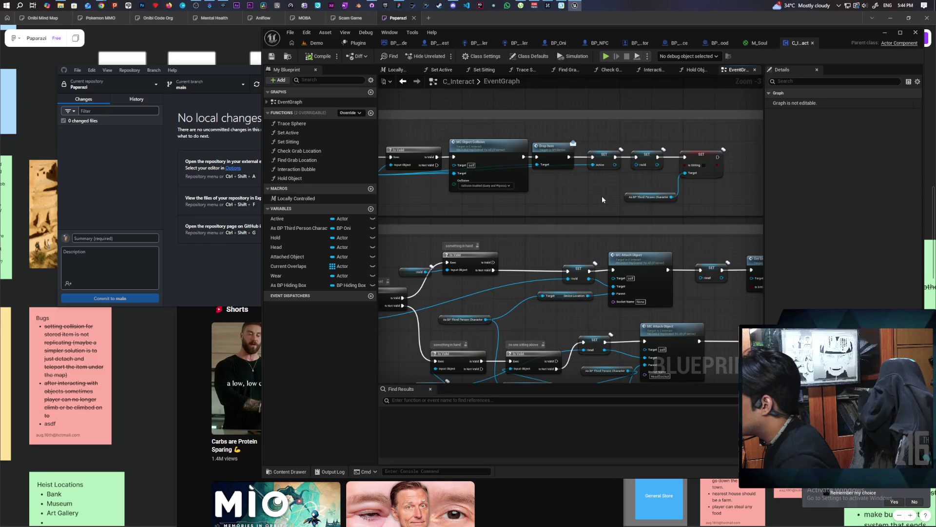
# Nudge the MC Object Collision and SET Hold nodes into place, then bring up BP_SpiritEssence.
pyautogui.moveTo(588, 136); pyautogui.dragTo(725, 203)
pyautogui.moveTo(473, 153)
pyautogui.mouseDown()
pyautogui.moveTo(553, 154)
pyautogui.moveTo(391, 165)
pyautogui.moveTo(390, 181)
pyautogui.moveTo(477, 160)
pyautogui.moveTo(469, 157)
pyautogui.mouseUp()
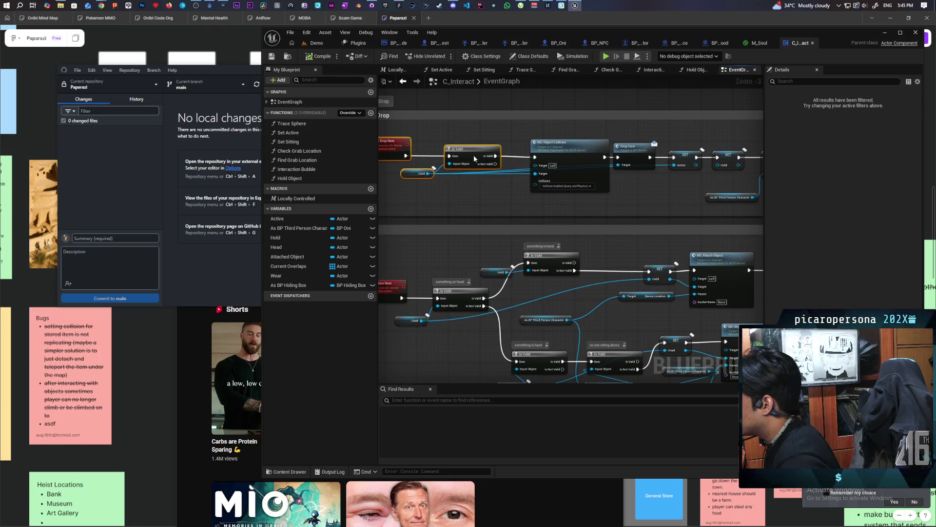
pyautogui.moveTo(561, 143); pyautogui.dragTo(551, 141)
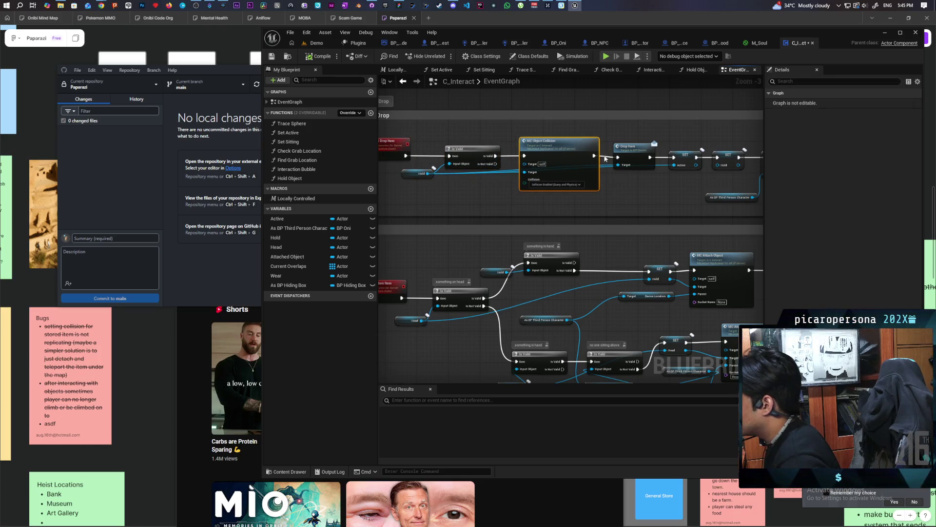
pyautogui.click(634, 147)
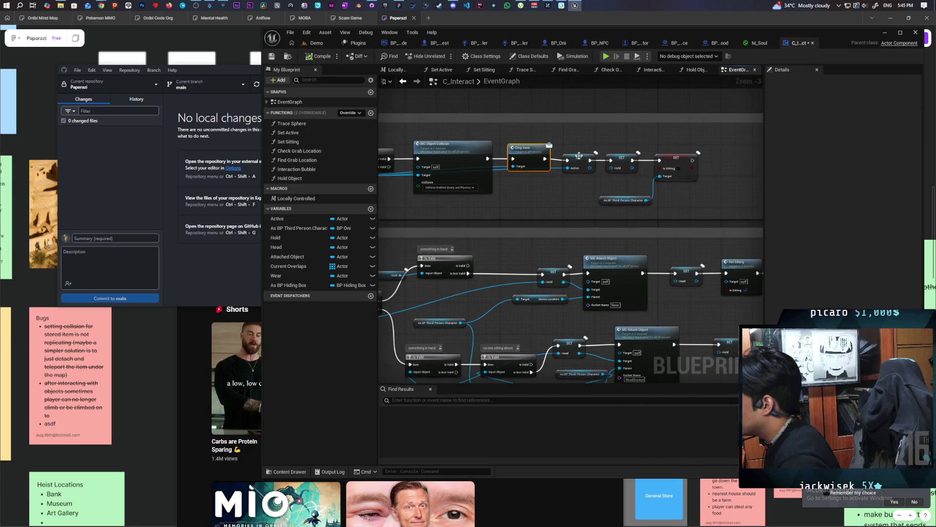
pyautogui.click(579, 156)
pyautogui.moveTo(620, 160); pyautogui.dragTo(769, 171)
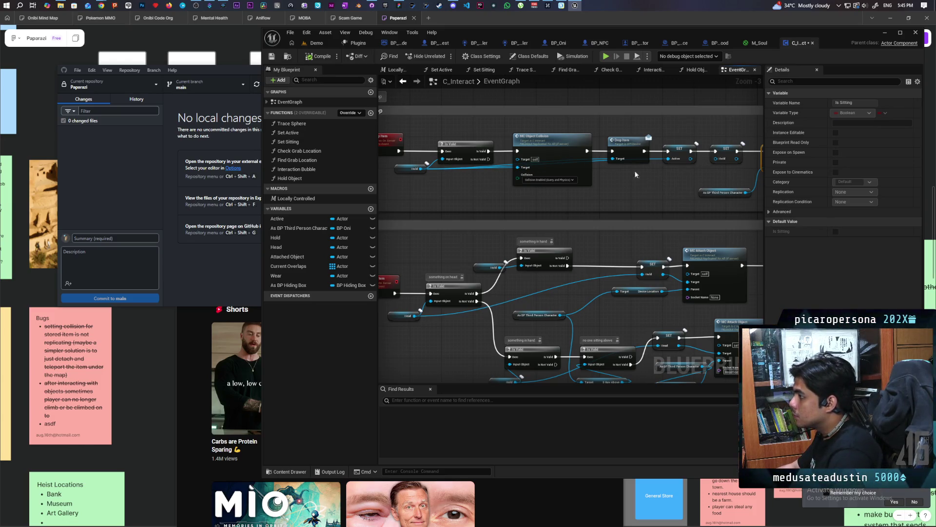
pyautogui.moveTo(658, 184); pyautogui.dragTo(659, 185)
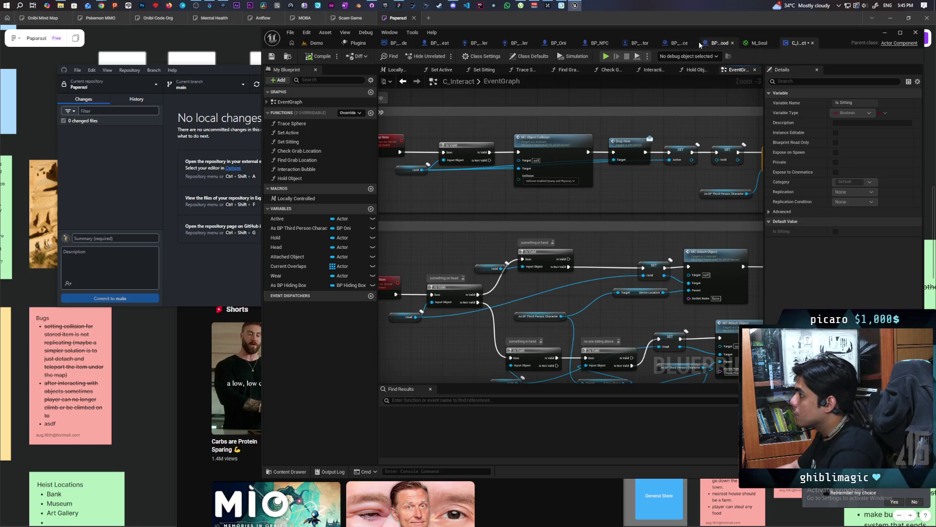
pyautogui.click(675, 43)
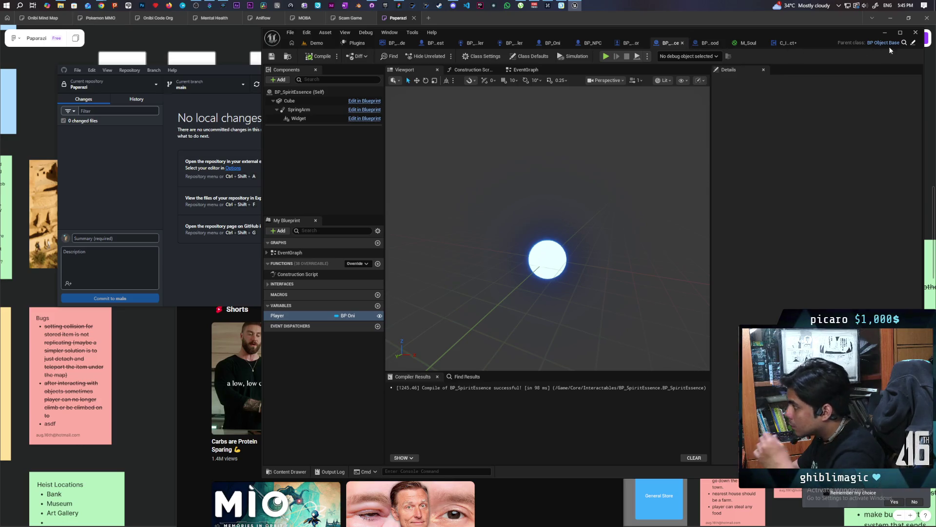
# Open the parent blueprint BP_ObjectBase and look over its EventGraph events.
pyautogui.click(913, 43)
pyautogui.scroll(-8, 526, 194)
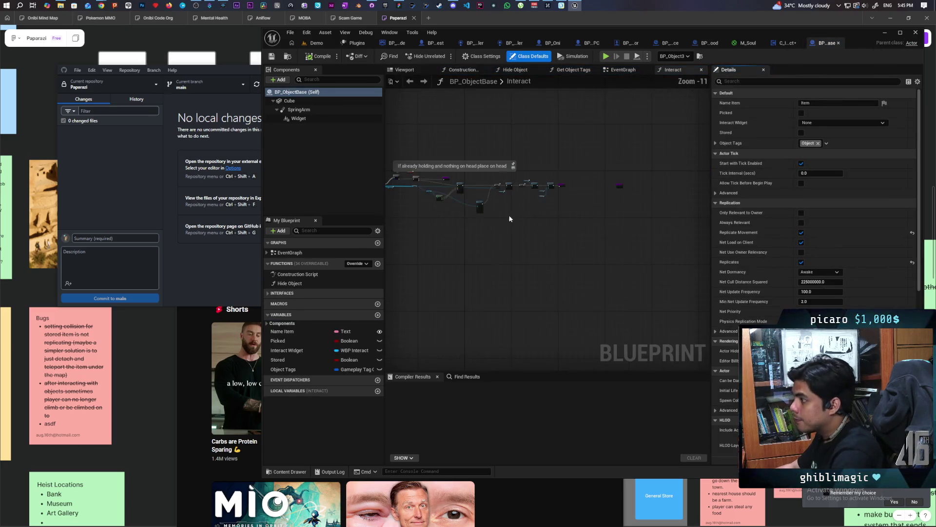
pyautogui.click(627, 69)
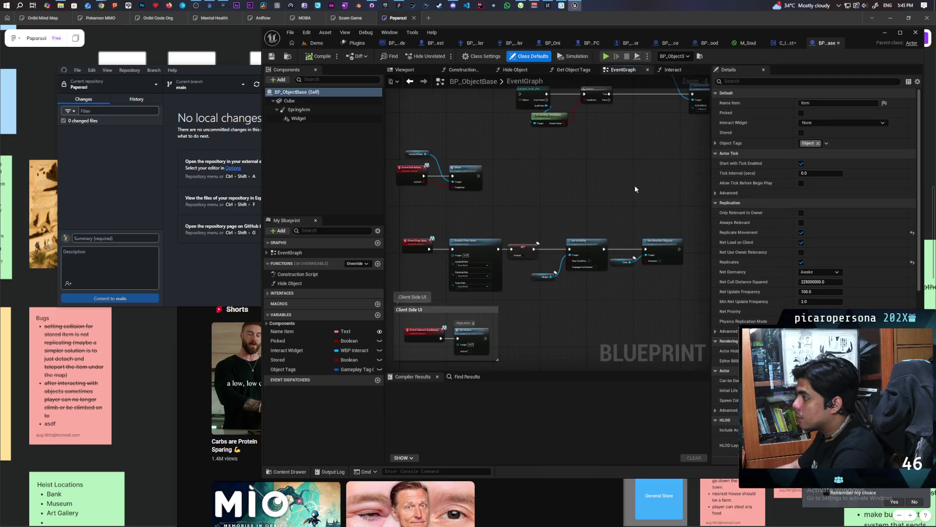
pyautogui.moveTo(517, 214)
pyautogui.mouseDown()
pyautogui.moveTo(471, 223)
pyautogui.moveTo(474, 263)
pyautogui.moveTo(509, 274)
pyautogui.mouseUp()
pyautogui.scroll(2, 471, 229)
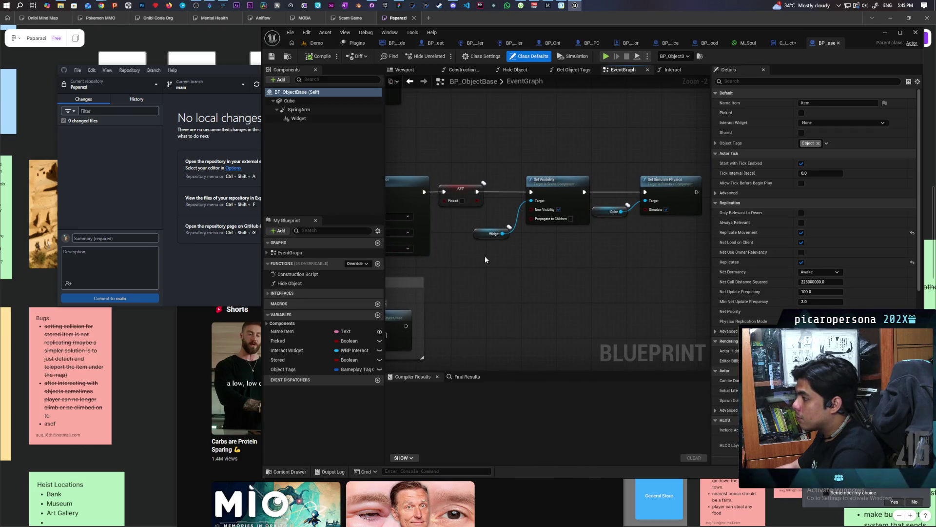
pyautogui.moveTo(569, 203)
pyautogui.mouseDown()
pyautogui.moveTo(508, 254)
pyautogui.moveTo(493, 227)
pyautogui.mouseUp()
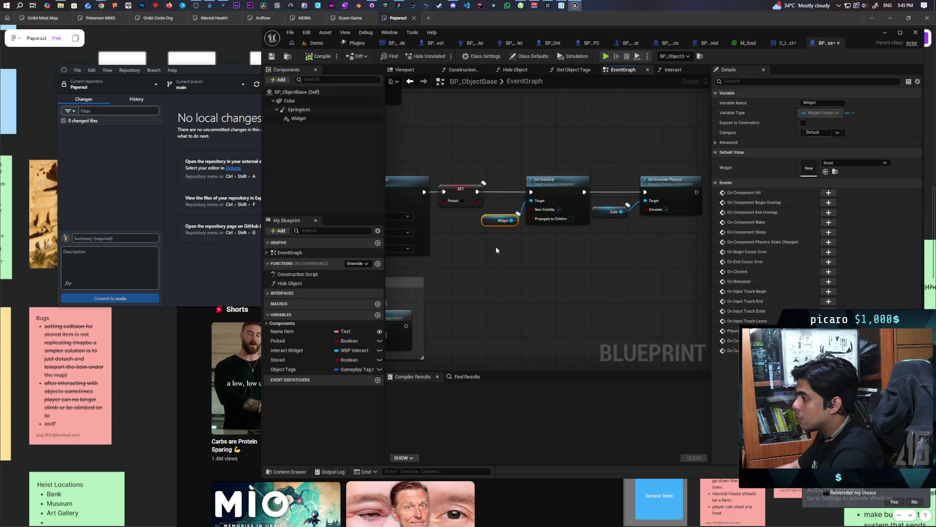
# Pan past Client Side UI to Cast To BP_Oni, Branch and Set Active, then view the Interact function.
pyautogui.scroll(-4, 496, 250)
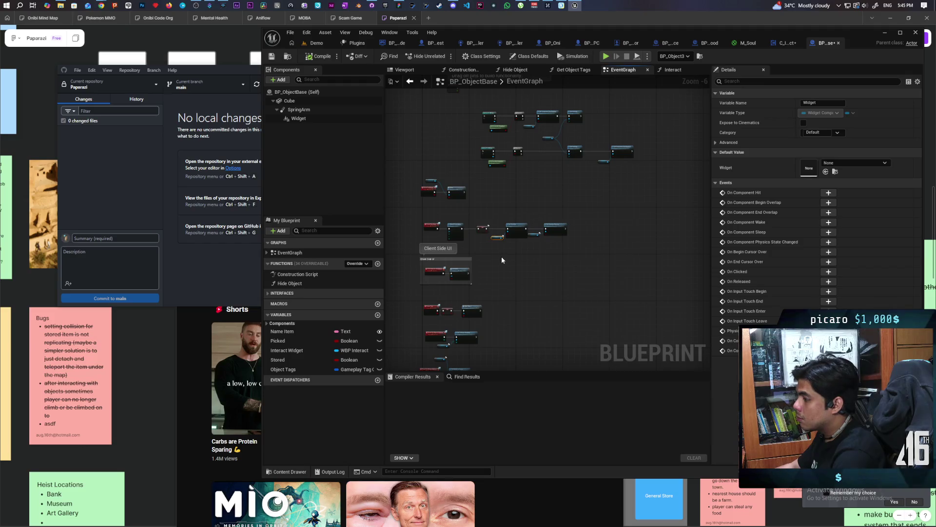
pyautogui.scroll(4, 543, 186)
pyautogui.moveTo(539, 237); pyautogui.dragTo(558, 280)
pyautogui.moveTo(610, 245); pyautogui.dragTo(583, 320)
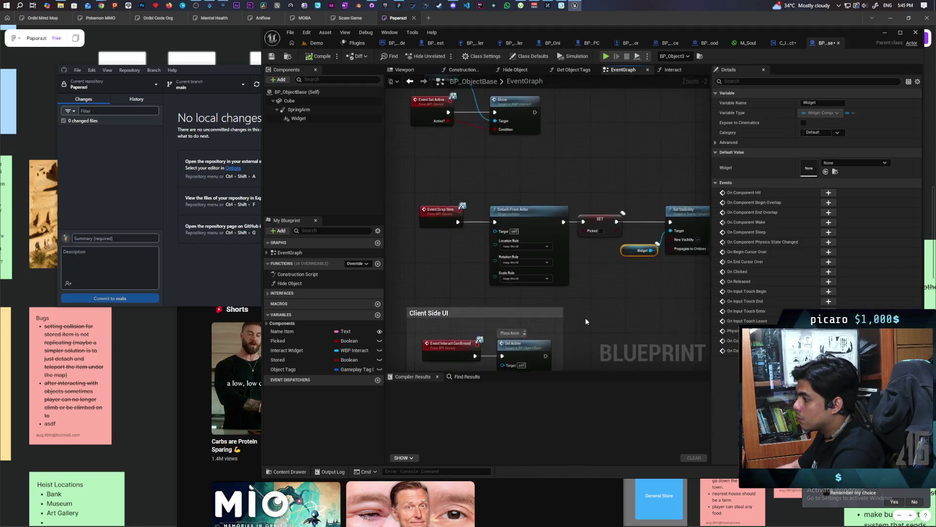
pyautogui.moveTo(564, 170)
pyautogui.mouseDown()
pyautogui.moveTo(549, 351)
pyautogui.moveTo(529, 309)
pyautogui.mouseUp()
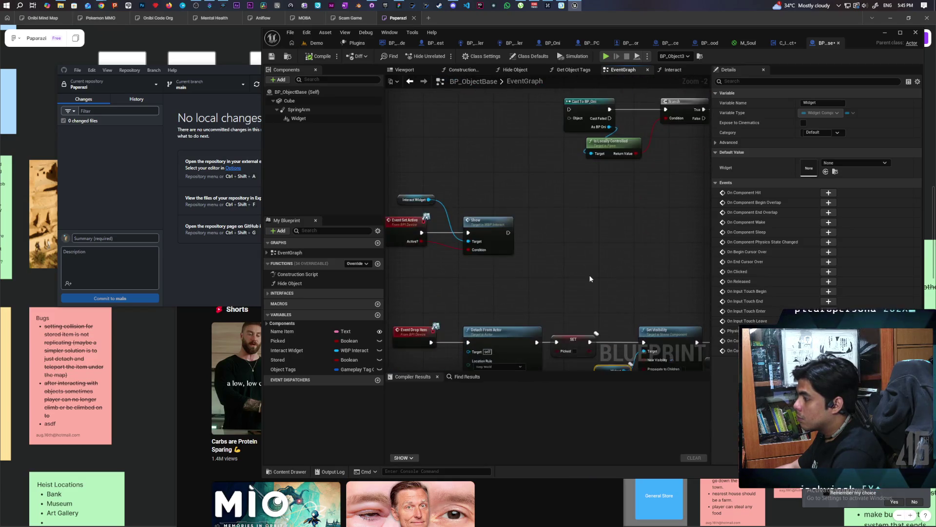
pyautogui.click(671, 73)
# Trace the Interact function from its start to Return Node, inspecting the Widget variable.
pyautogui.scroll(8, 527, 291)
pyautogui.moveTo(564, 278); pyautogui.dragTo(507, 308)
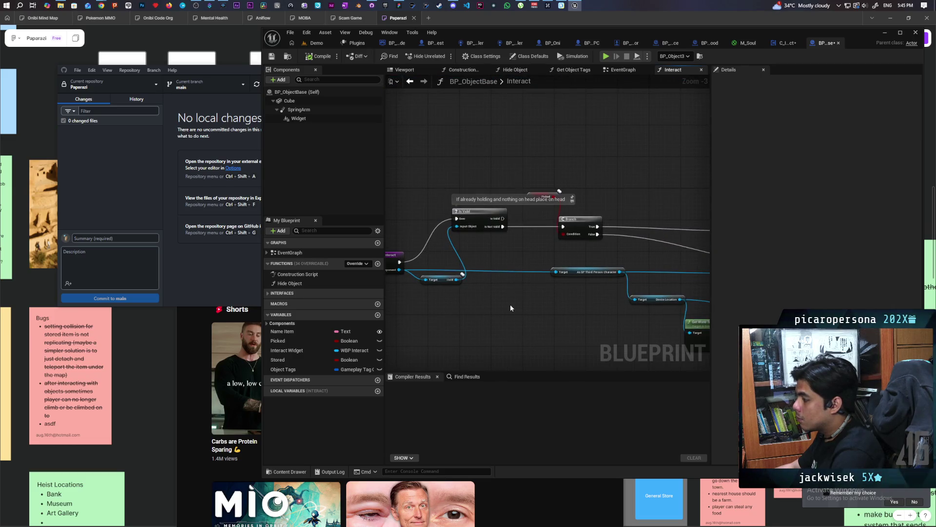
pyautogui.moveTo(558, 309)
pyautogui.mouseDown()
pyautogui.moveTo(502, 316)
pyautogui.moveTo(471, 289)
pyautogui.moveTo(587, 270)
pyautogui.moveTo(501, 286)
pyautogui.moveTo(576, 274)
pyautogui.moveTo(502, 289)
pyautogui.moveTo(555, 292)
pyautogui.moveTo(529, 291)
pyautogui.moveTo(531, 313)
pyautogui.moveTo(500, 291)
pyautogui.moveTo(561, 259)
pyautogui.moveTo(468, 251)
pyautogui.moveTo(545, 261)
pyautogui.moveTo(434, 269)
pyautogui.mouseUp()
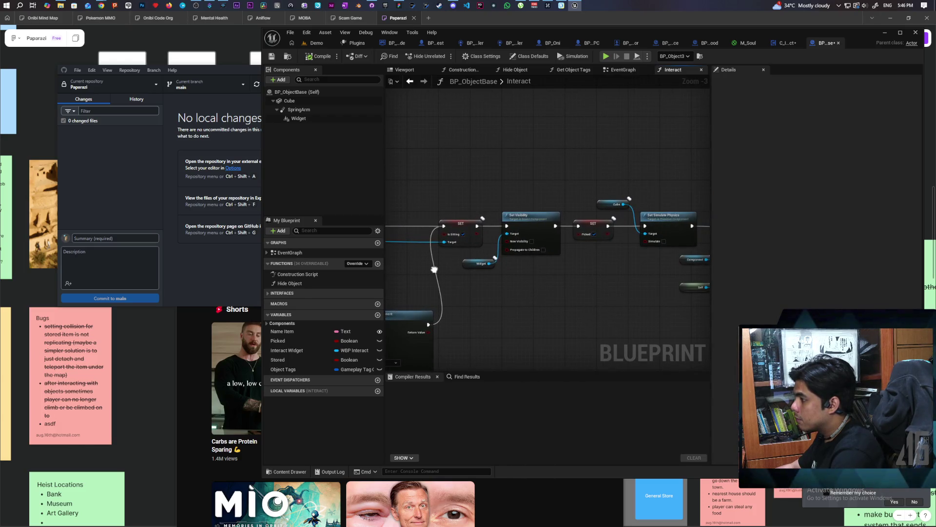
pyautogui.click(488, 264)
# Follow Hold Object through Attach Actor To Component, inspect SET Picked, and return to the EventGraph.
pyautogui.moveTo(575, 276); pyautogui.dragTo(436, 284)
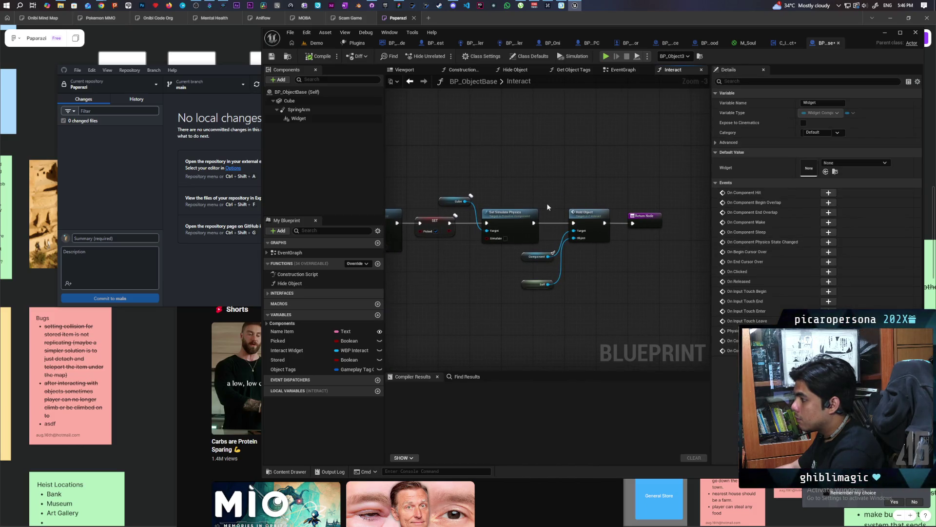
pyautogui.moveTo(578, 326)
pyautogui.mouseDown()
pyautogui.moveTo(496, 329)
pyautogui.moveTo(543, 269)
pyautogui.moveTo(543, 236)
pyautogui.moveTo(541, 263)
pyautogui.moveTo(673, 244)
pyautogui.moveTo(533, 308)
pyautogui.moveTo(644, 312)
pyautogui.mouseUp()
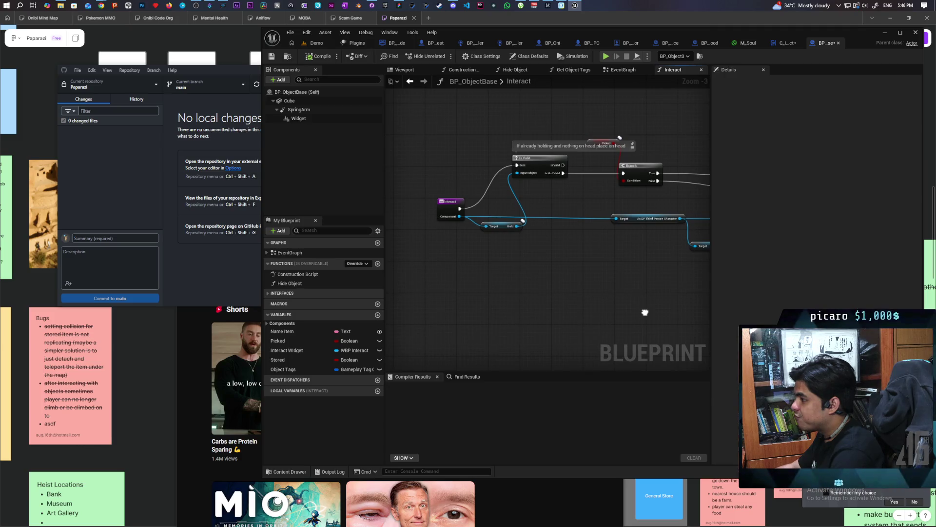
pyautogui.moveTo(645, 312)
pyautogui.mouseDown()
pyautogui.moveTo(499, 324)
pyautogui.moveTo(658, 333)
pyautogui.mouseUp()
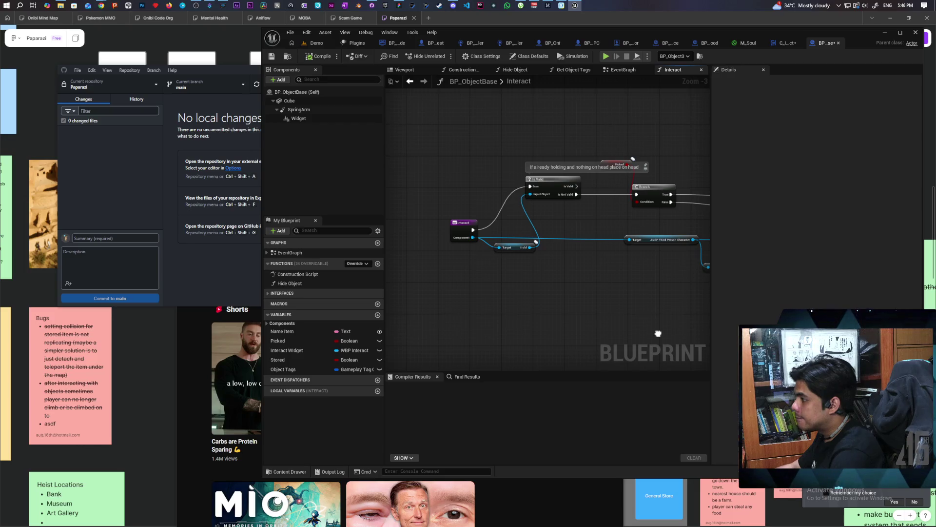
pyautogui.moveTo(658, 334); pyautogui.dragTo(500, 334)
pyautogui.moveTo(411, 332)
pyautogui.mouseDown()
pyautogui.moveTo(560, 330)
pyautogui.moveTo(433, 314)
pyautogui.moveTo(610, 307)
pyautogui.moveTo(508, 280)
pyautogui.moveTo(493, 296)
pyautogui.moveTo(691, 304)
pyautogui.moveTo(447, 305)
pyautogui.moveTo(413, 295)
pyautogui.moveTo(500, 287)
pyautogui.moveTo(437, 310)
pyautogui.mouseUp()
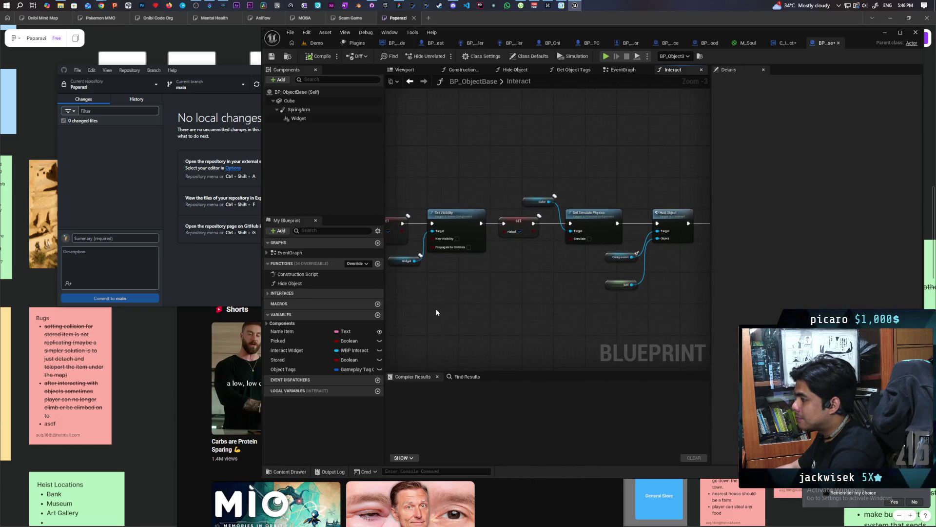
pyautogui.click(518, 225)
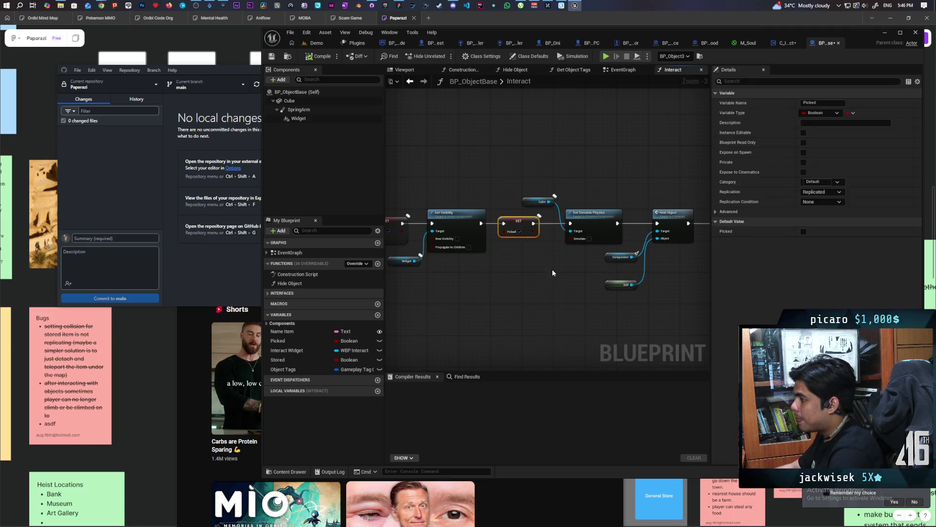
pyautogui.click(624, 70)
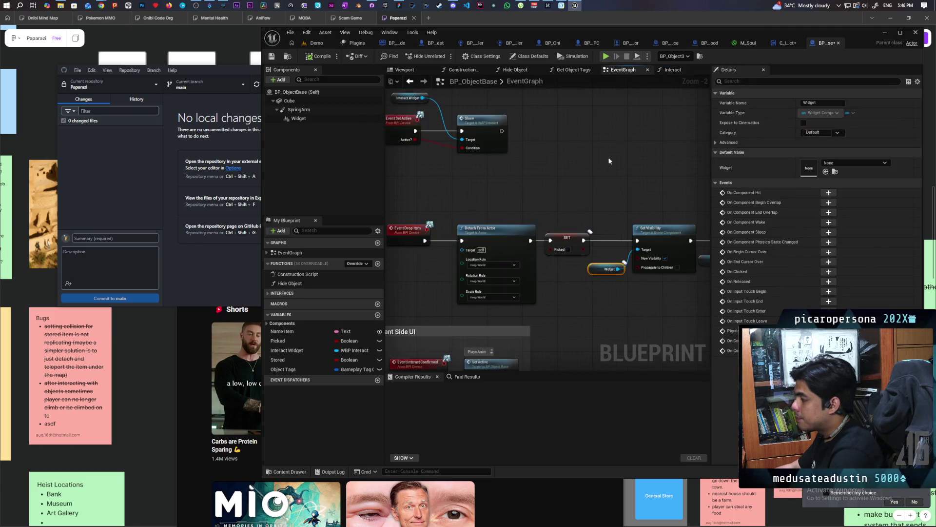
# Compare the SET Picked, Widget and Set Visibility nodes between the EventGraph and Interact function.
pyautogui.moveTo(601, 202); pyautogui.dragTo(653, 195)
pyautogui.click(605, 244)
pyautogui.moveTo(599, 256)
pyautogui.mouseDown()
pyautogui.moveTo(520, 263)
pyautogui.moveTo(619, 266)
pyautogui.moveTo(491, 261)
pyautogui.mouseUp()
pyautogui.moveTo(552, 261); pyautogui.dragTo(504, 261)
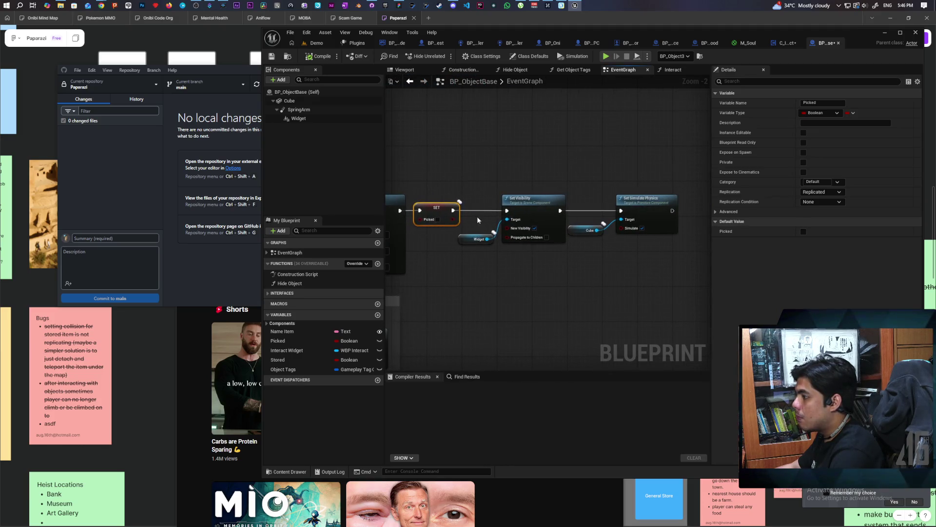
pyautogui.moveTo(479, 220); pyautogui.dragTo(530, 269)
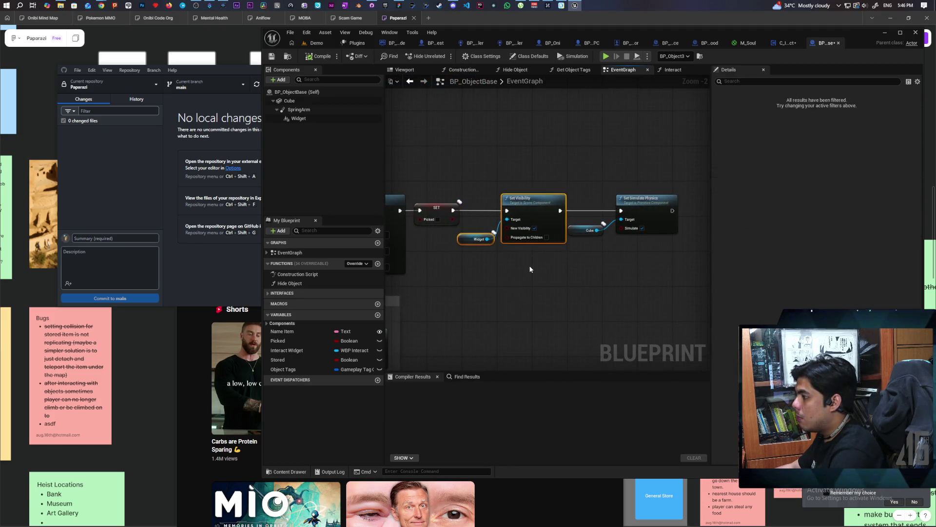
pyautogui.click(672, 70)
pyautogui.moveTo(479, 275); pyautogui.dragTo(578, 269)
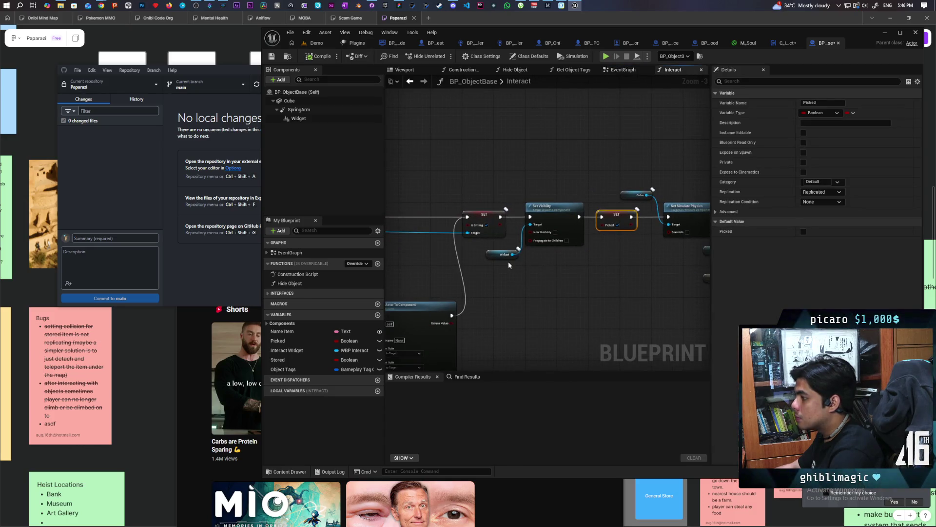
pyautogui.moveTo(508, 265); pyautogui.dragTo(578, 205)
pyautogui.click(622, 70)
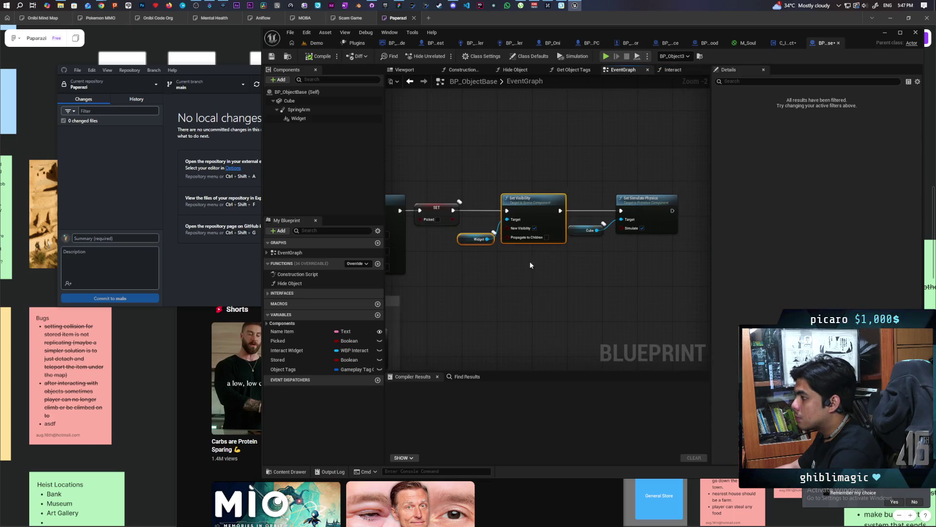
# Survey the Event Drop Item chain with Detach From Actor, Client Side UI and Cast To BP_Oni.
pyautogui.moveTo(589, 257); pyautogui.dragTo(579, 267)
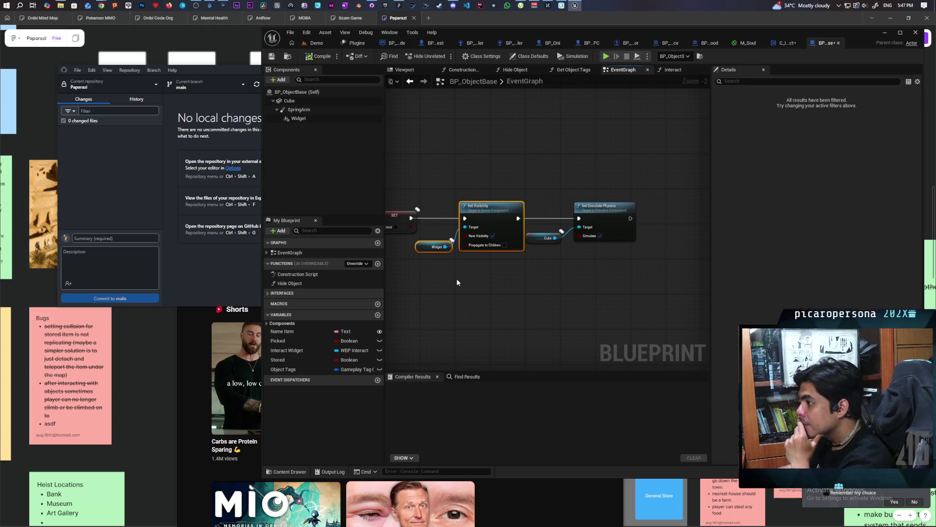
pyautogui.moveTo(457, 282); pyautogui.dragTo(586, 288)
pyautogui.scroll(-1, 586, 288)
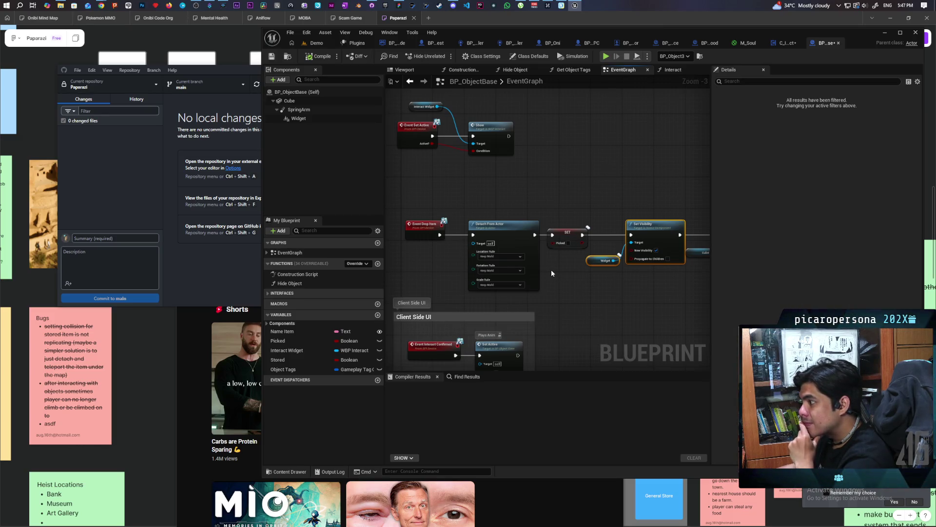
pyautogui.scroll(-2, 551, 269)
pyautogui.moveTo(551, 269)
pyautogui.mouseDown()
pyautogui.moveTo(527, 293)
pyautogui.moveTo(493, 273)
pyautogui.moveTo(496, 252)
pyautogui.moveTo(501, 289)
pyautogui.mouseUp()
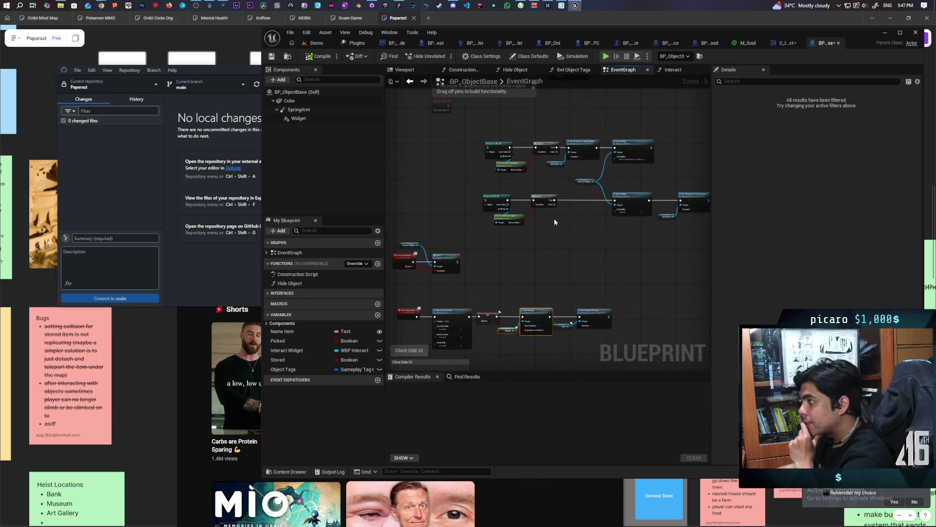
pyautogui.scroll(1, 560, 210)
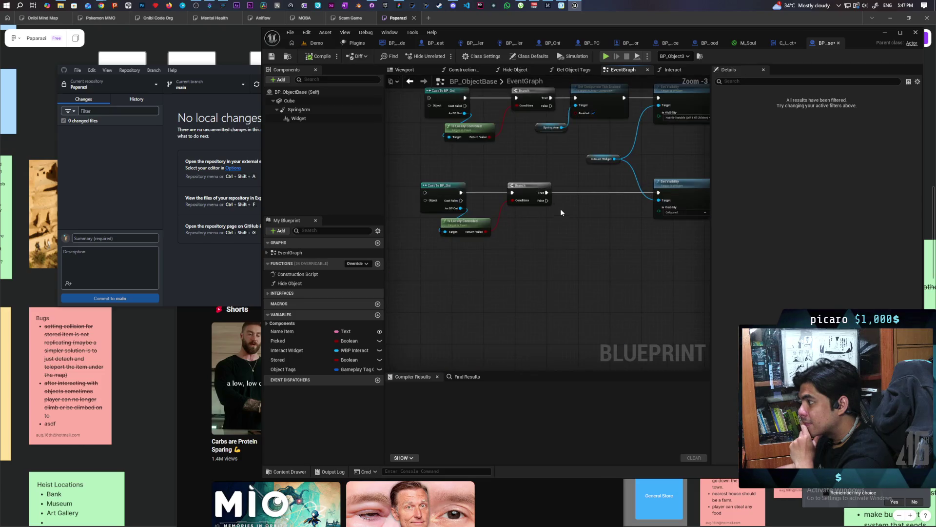
pyautogui.scroll(-1, 561, 209)
pyautogui.moveTo(560, 210)
pyautogui.mouseDown()
pyautogui.moveTo(555, 195)
pyautogui.moveTo(531, 220)
pyautogui.moveTo(529, 251)
pyautogui.moveTo(532, 228)
pyautogui.moveTo(565, 251)
pyautogui.mouseUp()
pyautogui.scroll(3, 566, 254)
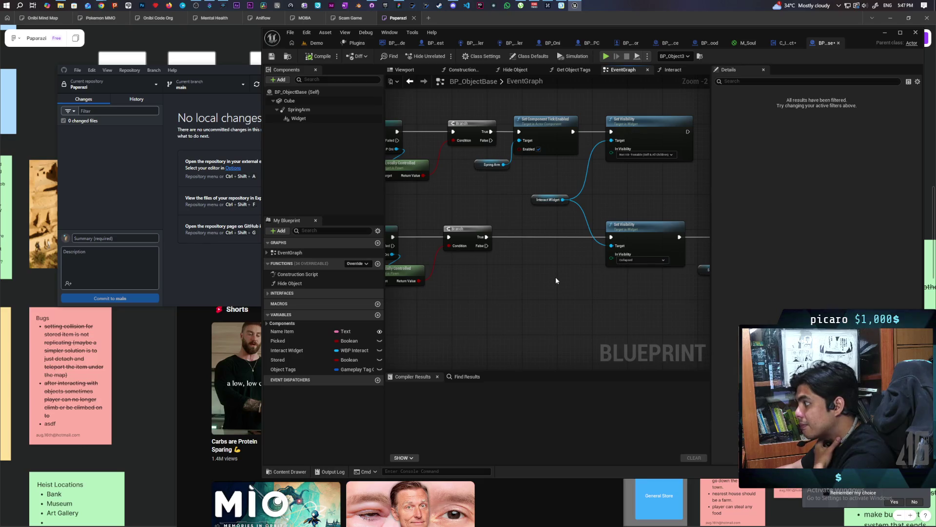
pyautogui.moveTo(566, 299); pyautogui.dragTo(670, 308)
# Inspect the Set Widget Hidden event and the Set Visibility and Set Simulate Physics nodes.
pyautogui.moveTo(590, 308)
pyautogui.mouseDown()
pyautogui.moveTo(600, 307)
pyautogui.moveTo(588, 201)
pyautogui.moveTo(540, 309)
pyautogui.moveTo(548, 322)
pyautogui.moveTo(580, 209)
pyautogui.moveTo(634, 98)
pyautogui.moveTo(615, 124)
pyautogui.mouseUp()
pyautogui.scroll(-1, 673, 155)
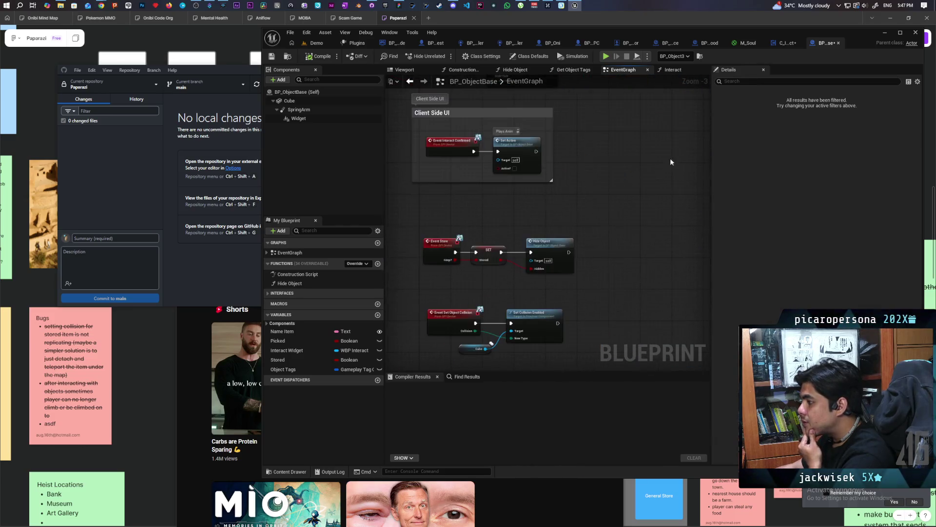
pyautogui.moveTo(673, 155); pyautogui.dragTo(629, 181)
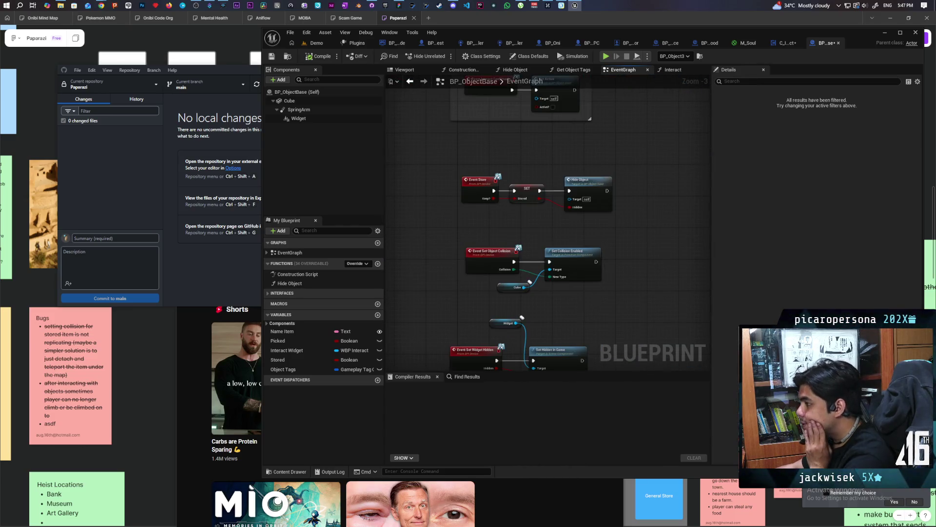
pyautogui.moveTo(598, 229); pyautogui.dragTo(574, 157)
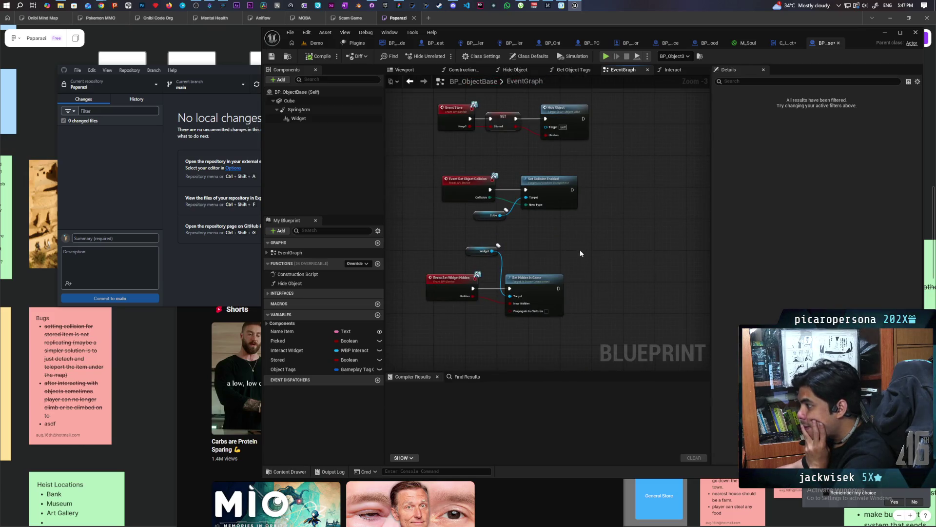
pyautogui.moveTo(581, 265)
pyautogui.mouseDown()
pyautogui.moveTo(589, 275)
pyautogui.moveTo(446, 272)
pyautogui.moveTo(443, 312)
pyautogui.mouseUp()
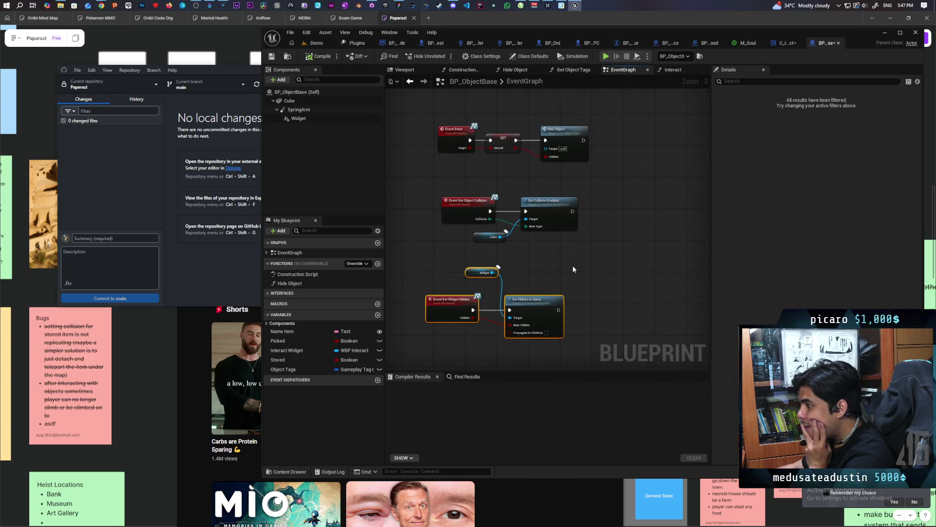
pyautogui.scroll(-3, 573, 265)
pyautogui.scroll(3, 557, 226)
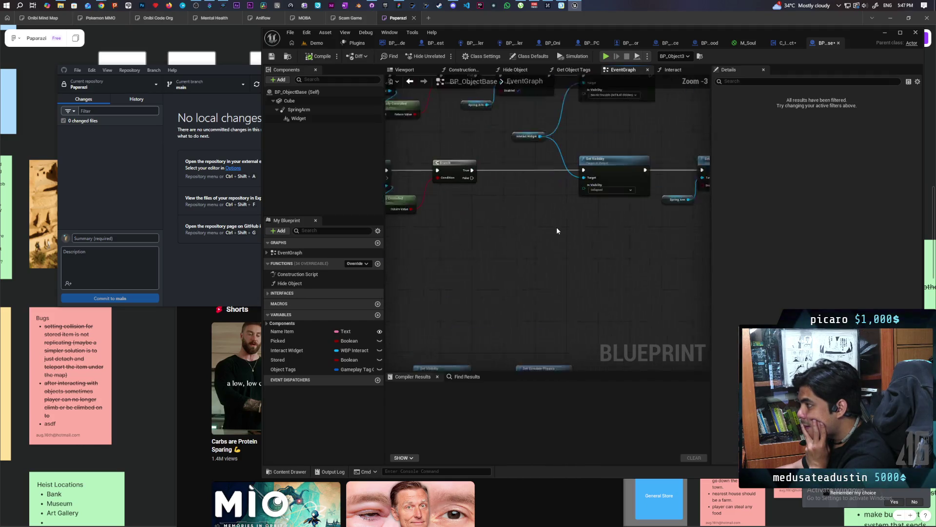
pyautogui.scroll(-2, 557, 227)
pyautogui.moveTo(556, 227)
pyautogui.mouseDown()
pyautogui.moveTo(635, 138)
pyautogui.moveTo(583, 200)
pyautogui.mouseUp()
pyautogui.scroll(2, 550, 242)
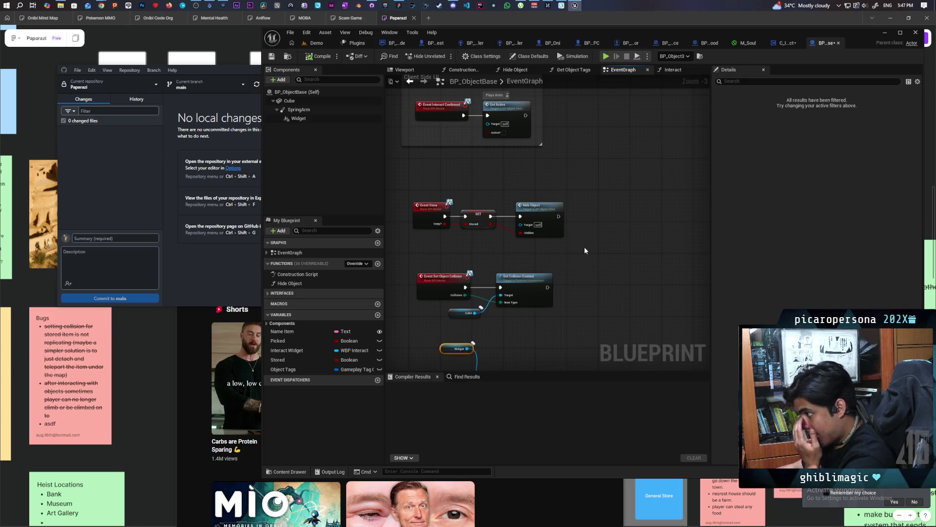
pyautogui.moveTo(590, 245)
pyautogui.mouseDown()
pyautogui.moveTo(559, 294)
pyautogui.moveTo(571, 251)
pyautogui.mouseUp()
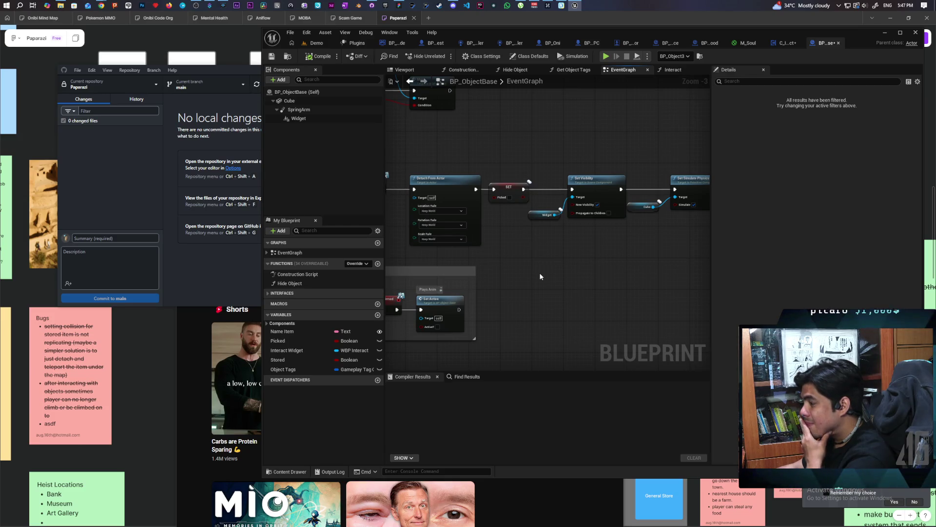
pyautogui.moveTo(540, 276)
pyautogui.mouseDown()
pyautogui.moveTo(554, 330)
pyautogui.moveTo(459, 352)
pyautogui.moveTo(640, 280)
pyautogui.moveTo(645, 198)
pyautogui.moveTo(603, 207)
pyautogui.moveTo(603, 120)
pyautogui.moveTo(604, 266)
pyautogui.moveTo(577, 268)
pyautogui.moveTo(570, 256)
pyautogui.moveTo(614, 313)
pyautogui.moveTo(595, 336)
pyautogui.moveTo(580, 334)
pyautogui.moveTo(587, 341)
pyautogui.mouseUp()
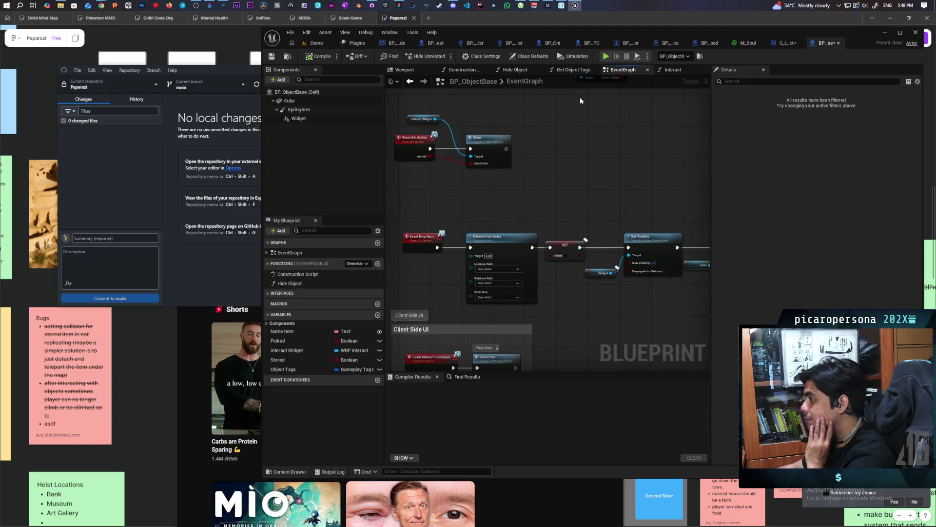
pyautogui.click(788, 42)
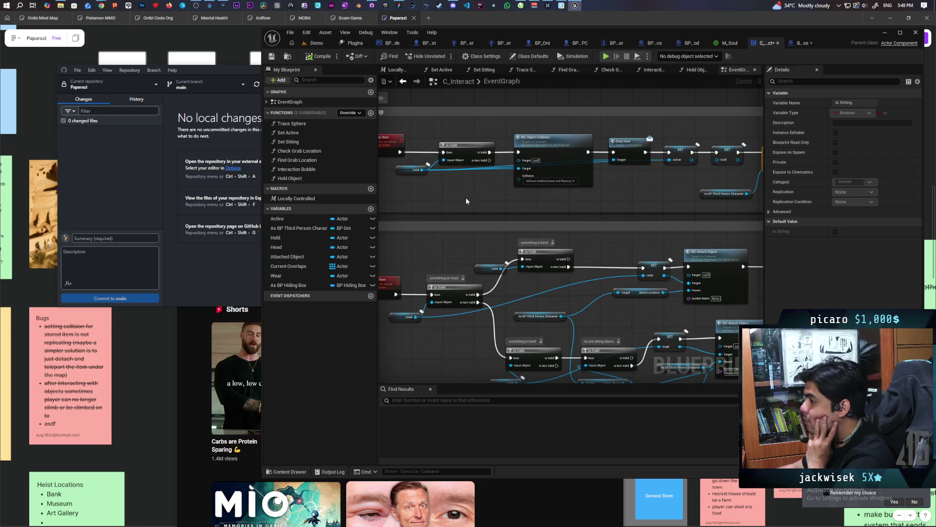
pyautogui.scroll(-3, 466, 197)
pyautogui.scroll(5, 584, 197)
pyautogui.moveTo(596, 361)
pyautogui.mouseDown()
pyautogui.moveTo(623, 298)
pyautogui.moveTo(620, 253)
pyautogui.moveTo(589, 215)
pyautogui.moveTo(429, 225)
pyautogui.mouseUp()
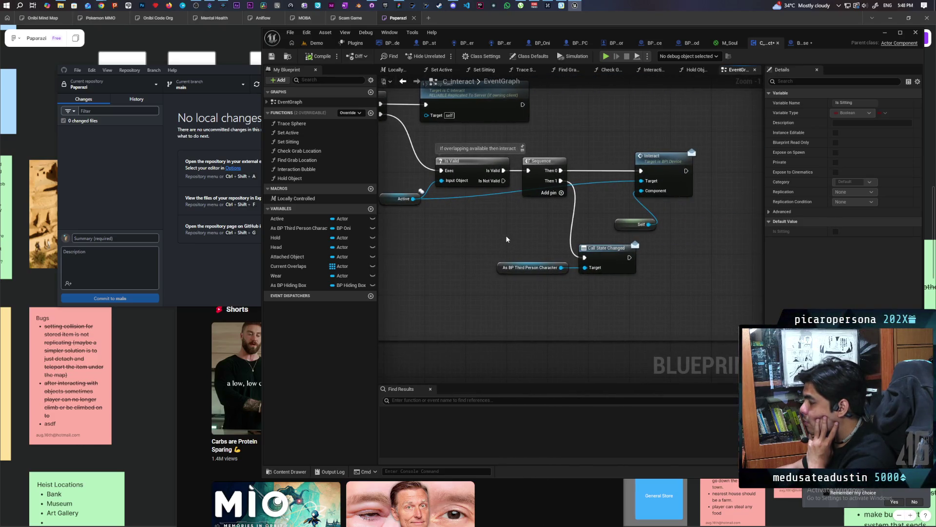
pyautogui.moveTo(516, 238)
pyautogui.mouseDown()
pyautogui.moveTo(511, 258)
pyautogui.moveTo(493, 265)
pyautogui.moveTo(505, 273)
pyautogui.mouseUp()
pyautogui.click(495, 243)
pyautogui.click(507, 271)
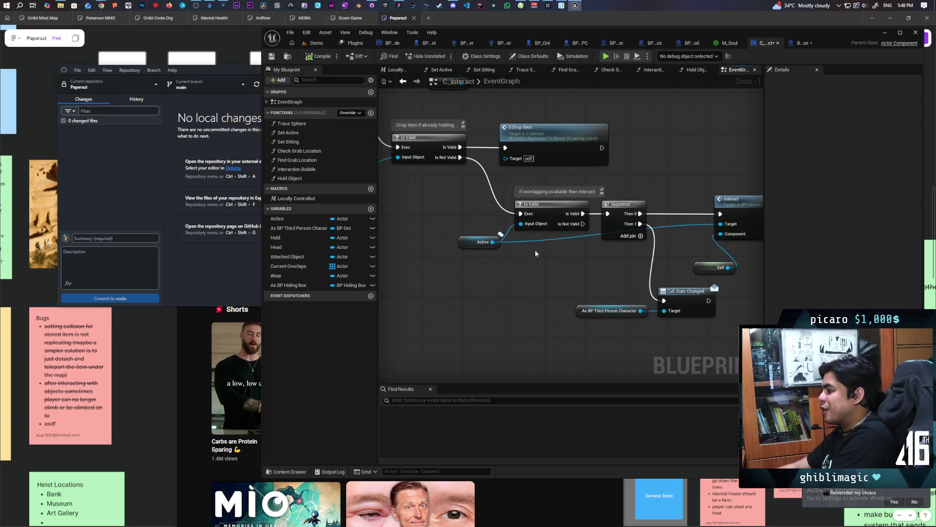
pyautogui.click(795, 43)
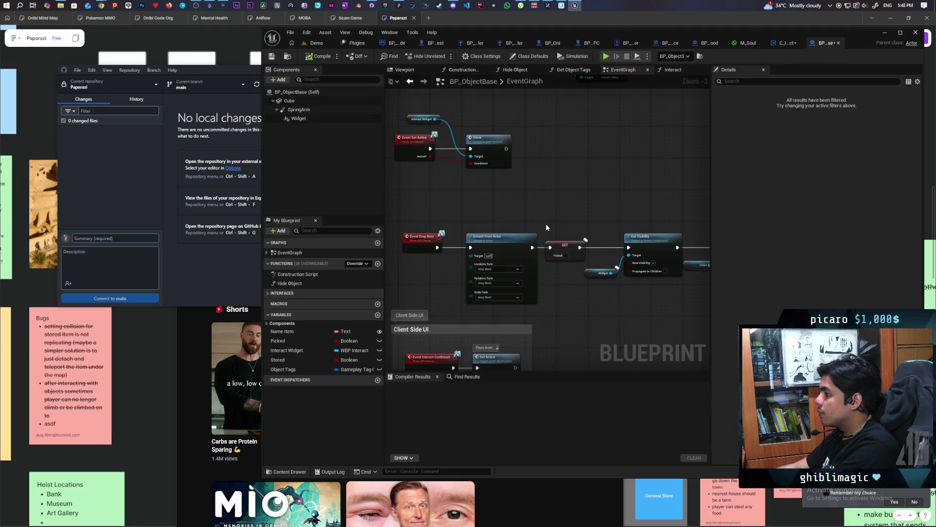
# Inspect the Interact function's start: Device Location, the Hold variable, and the Picked Branch.
pyautogui.click(669, 69)
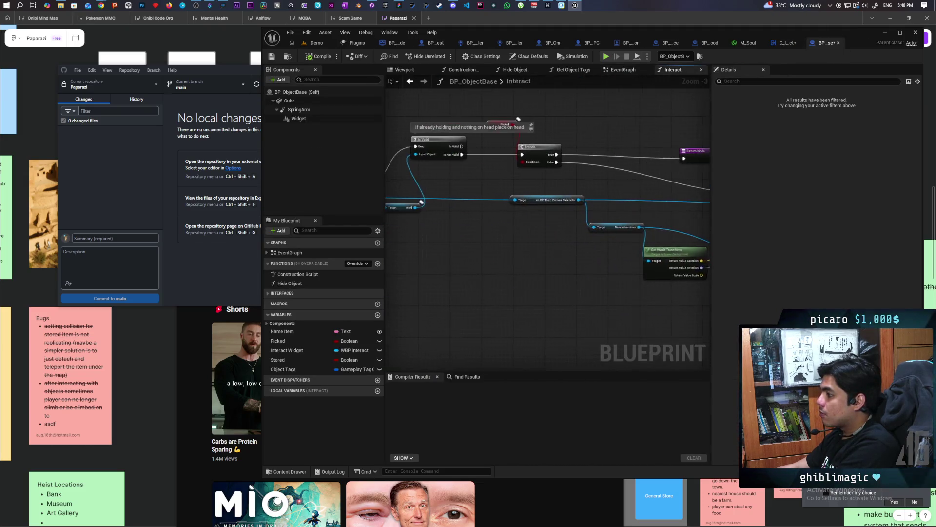
pyautogui.moveTo(693, 311)
pyautogui.mouseDown()
pyautogui.moveTo(634, 285)
pyautogui.moveTo(579, 283)
pyautogui.mouseUp()
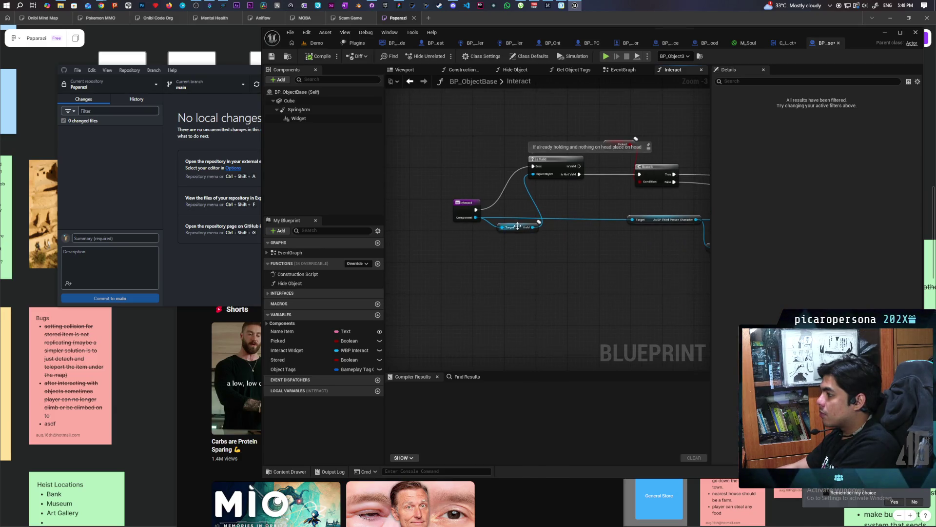
pyautogui.moveTo(576, 260)
pyautogui.mouseDown()
pyautogui.moveTo(516, 307)
pyautogui.moveTo(524, 263)
pyautogui.moveTo(521, 302)
pyautogui.mouseUp()
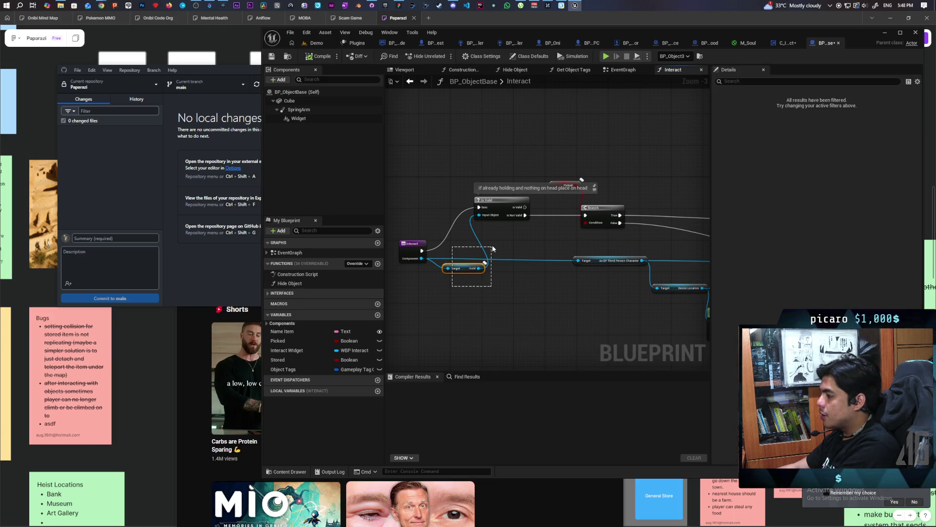
pyautogui.moveTo(498, 239)
pyautogui.mouseDown()
pyautogui.moveTo(499, 231)
pyautogui.moveTo(467, 240)
pyautogui.mouseUp()
pyautogui.moveTo(566, 265); pyautogui.dragTo(559, 250)
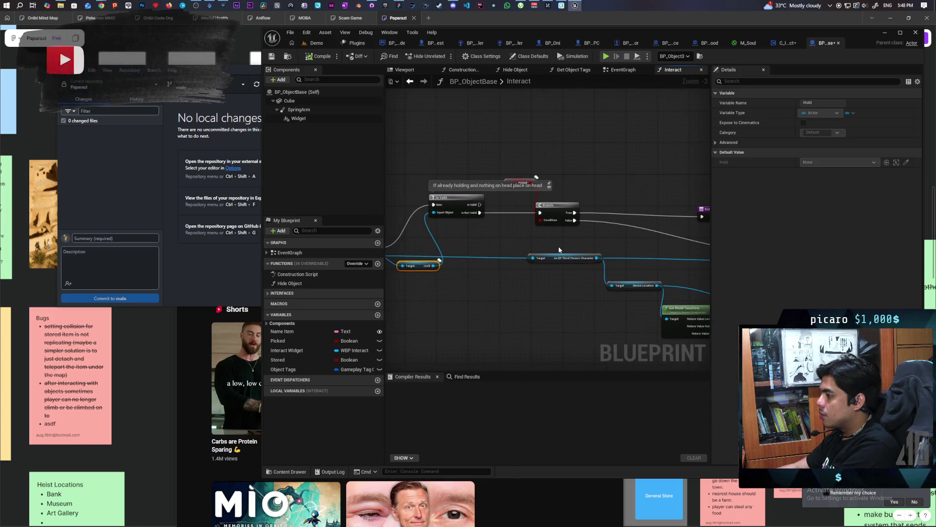
pyautogui.moveTo(503, 164)
pyautogui.mouseDown()
pyautogui.moveTo(555, 235)
pyautogui.moveTo(555, 226)
pyautogui.mouseUp()
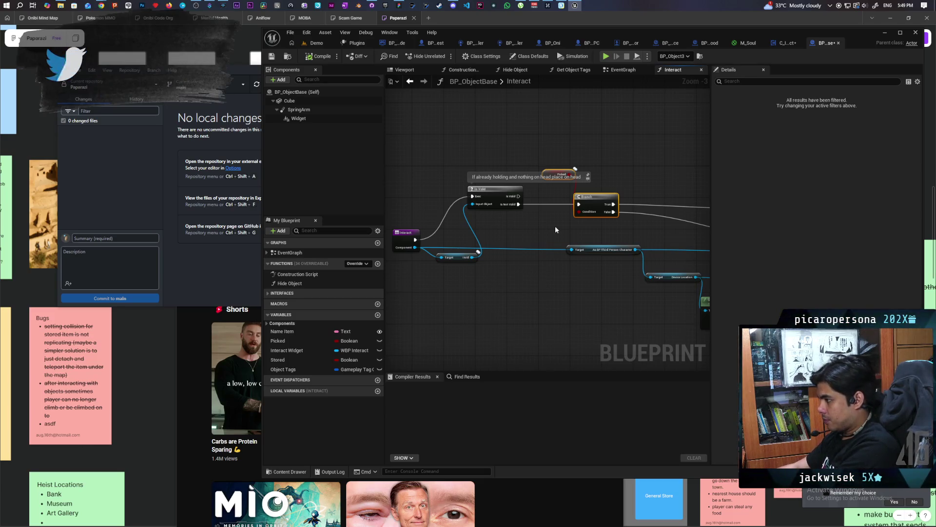
# Trace Set Actor Transform and Attach Actor To Component, then select the Widget and Set Visibility nodes.
pyautogui.moveTo(653, 231)
pyautogui.mouseDown()
pyautogui.moveTo(514, 203)
pyautogui.moveTo(561, 205)
pyautogui.moveTo(453, 219)
pyautogui.moveTo(509, 206)
pyautogui.mouseUp()
pyautogui.moveTo(667, 221); pyautogui.dragTo(565, 216)
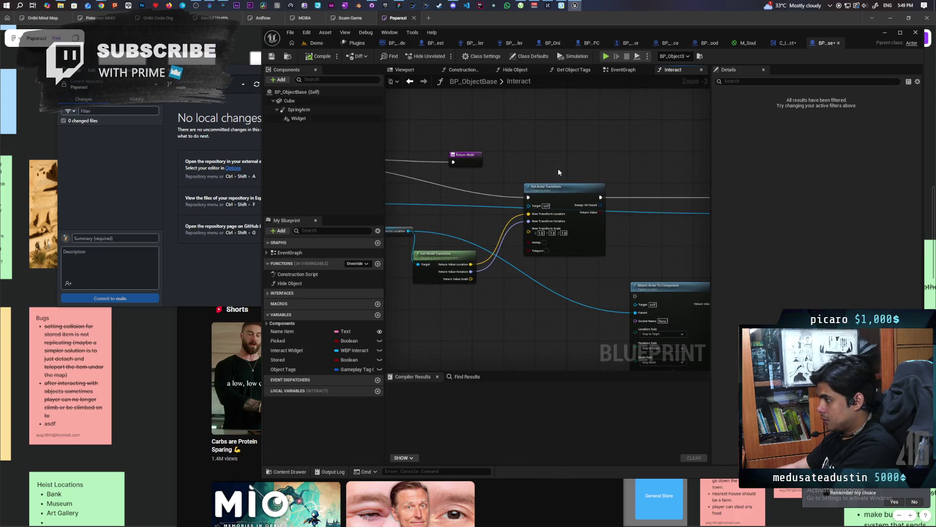
pyautogui.click(561, 187)
pyautogui.moveTo(625, 239)
pyautogui.mouseDown()
pyautogui.moveTo(466, 224)
pyautogui.moveTo(492, 233)
pyautogui.moveTo(607, 222)
pyautogui.moveTo(489, 215)
pyautogui.moveTo(514, 242)
pyautogui.moveTo(446, 271)
pyautogui.moveTo(400, 265)
pyautogui.moveTo(572, 255)
pyautogui.moveTo(434, 258)
pyautogui.moveTo(490, 257)
pyautogui.mouseUp()
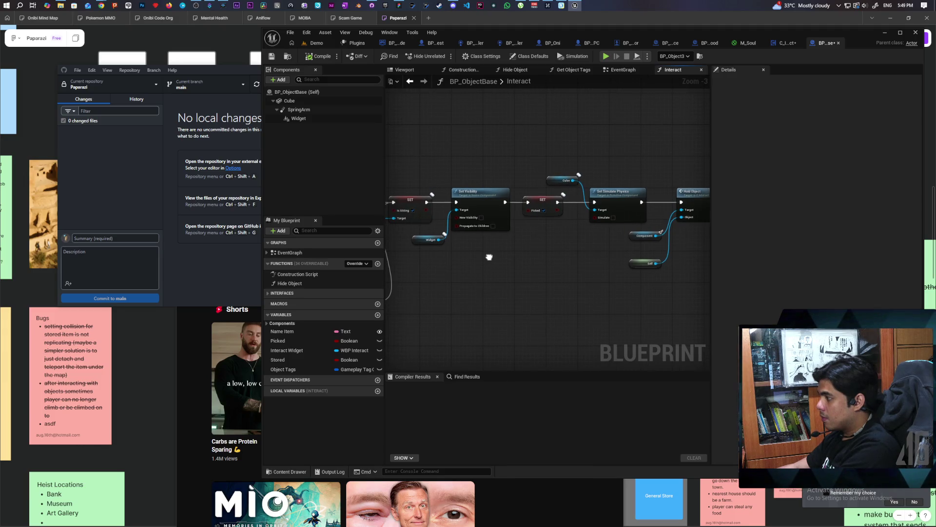
pyautogui.moveTo(458, 238); pyautogui.dragTo(466, 226)
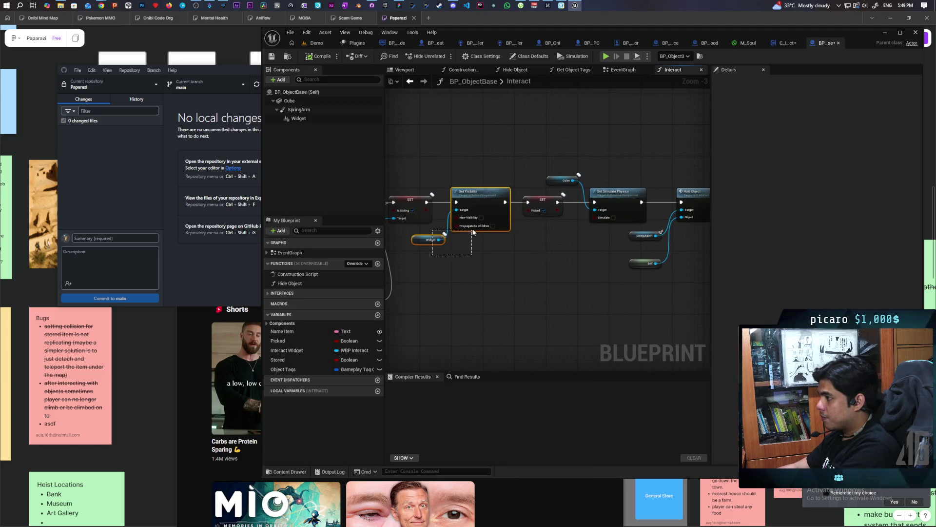
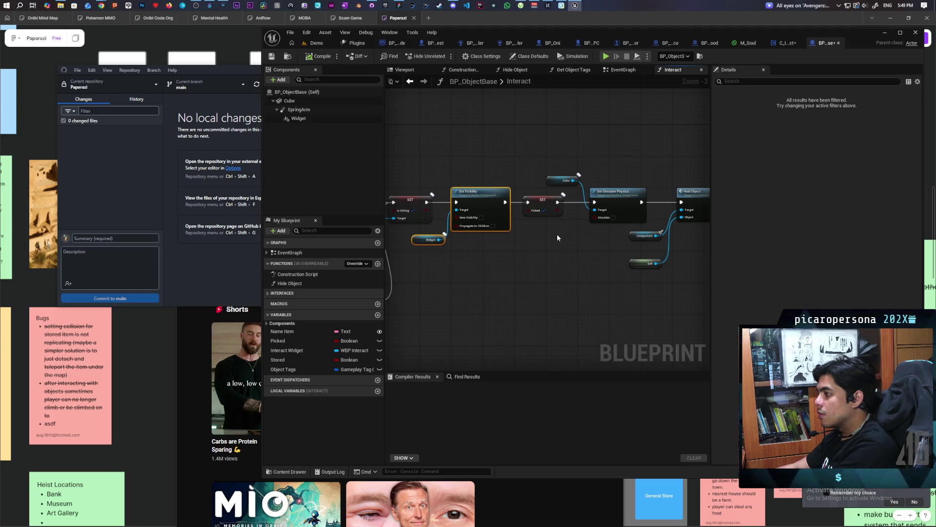
# Show BP_ObjectBase's main EventGraph and bring its Client Side UI events into view.
pyautogui.click(619, 71)
pyautogui.scroll(-1, 555, 191)
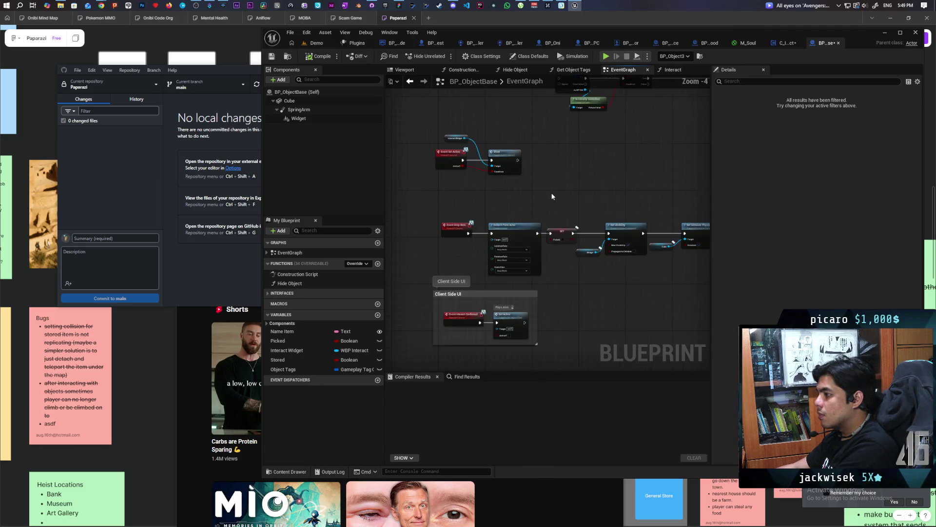
pyautogui.scroll(1, 506, 196)
pyautogui.moveTo(507, 195)
pyautogui.mouseDown()
pyautogui.moveTo(486, 203)
pyautogui.moveTo(502, 179)
pyautogui.moveTo(495, 177)
pyautogui.mouseUp()
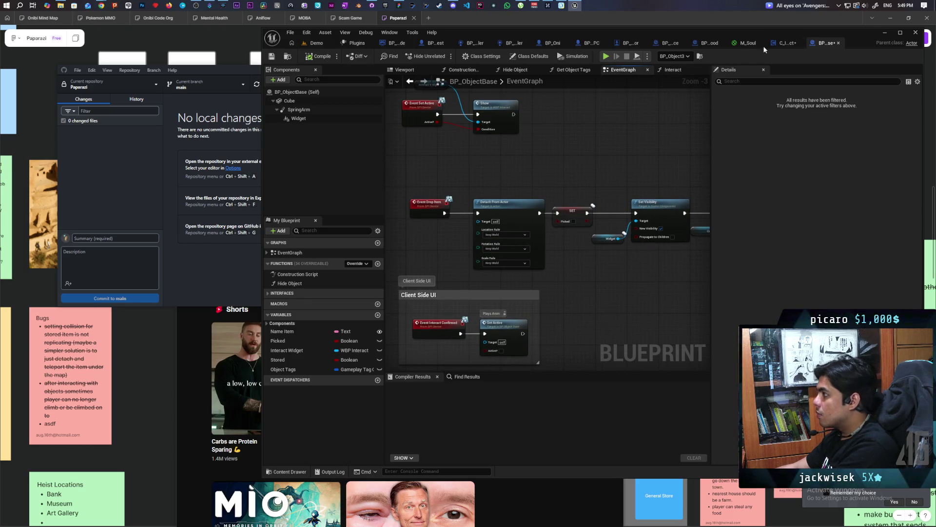
# In C_Interact, inspect the S Drop Item event and select its MC Object Collision node.
pyautogui.click(784, 43)
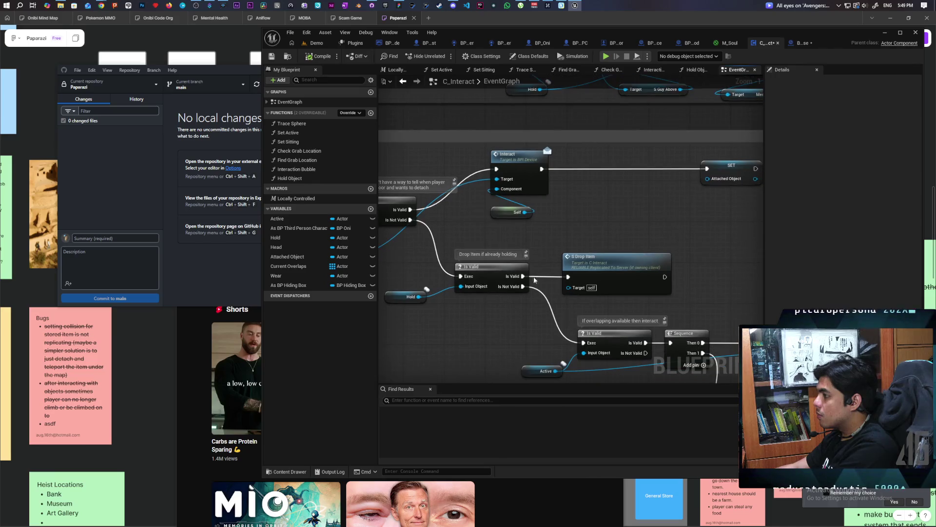
pyautogui.doubleClick(595, 244)
pyautogui.moveTo(470, 259)
pyautogui.mouseDown()
pyautogui.moveTo(484, 269)
pyautogui.moveTo(584, 270)
pyautogui.mouseUp()
pyautogui.click(595, 237)
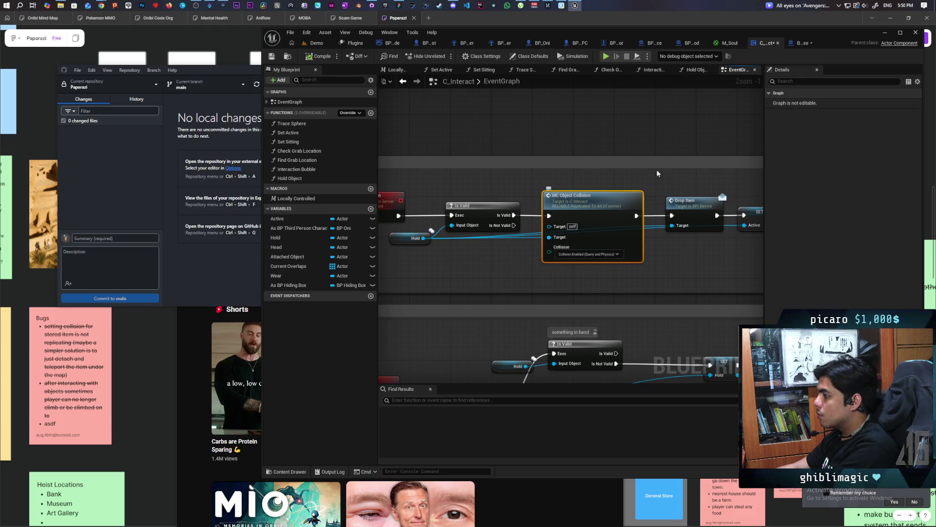
# Back in BP_ObjectBase, examine the Event Drop Item chain with SET Picked and Set Visibility.
pyautogui.click(800, 43)
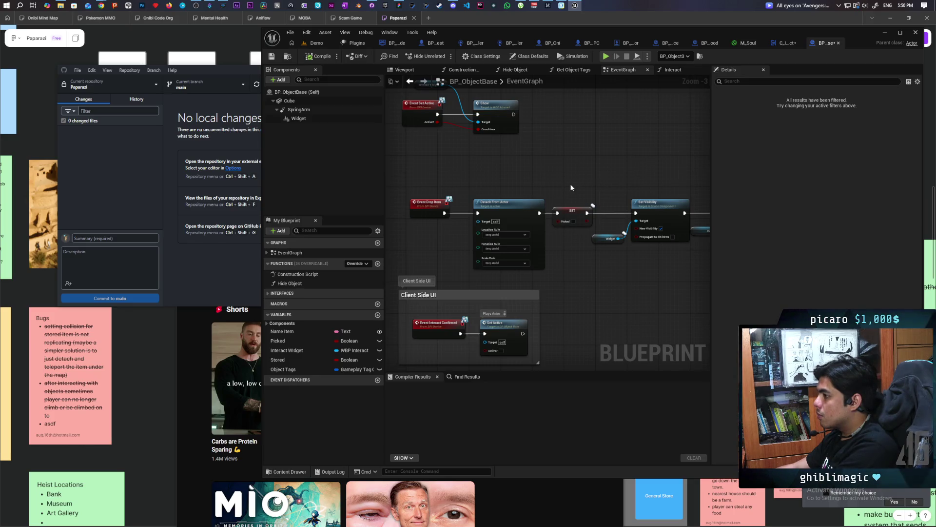
pyautogui.moveTo(569, 183)
pyautogui.mouseDown()
pyautogui.moveTo(462, 184)
pyautogui.moveTo(597, 176)
pyautogui.moveTo(451, 187)
pyautogui.moveTo(528, 264)
pyautogui.mouseUp()
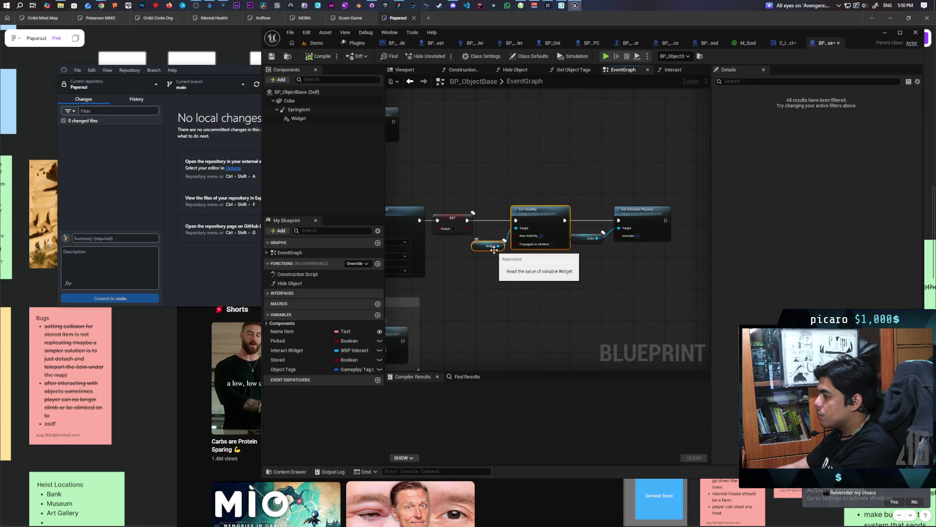
pyautogui.scroll(-1, 499, 272)
pyautogui.scroll(-2, 498, 271)
pyautogui.scroll(2, 498, 271)
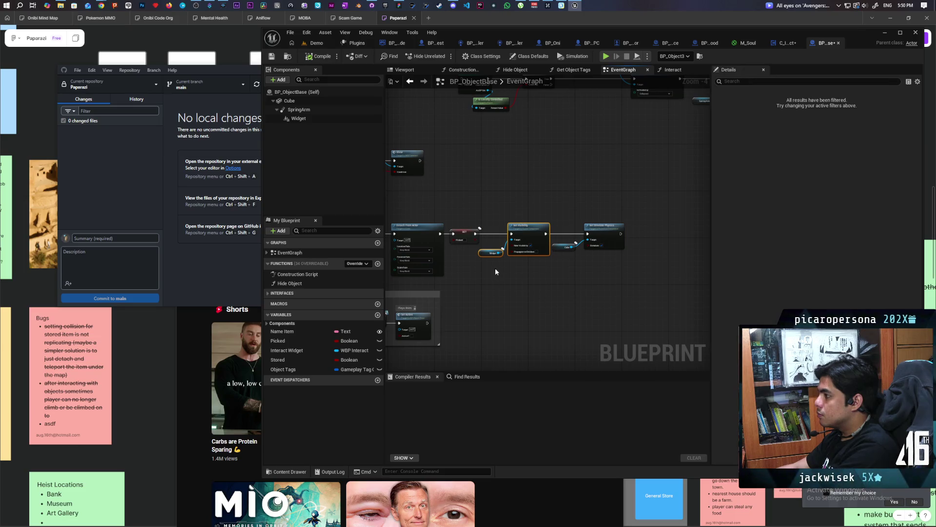
pyautogui.scroll(-2, 494, 265)
pyautogui.scroll(3, 493, 266)
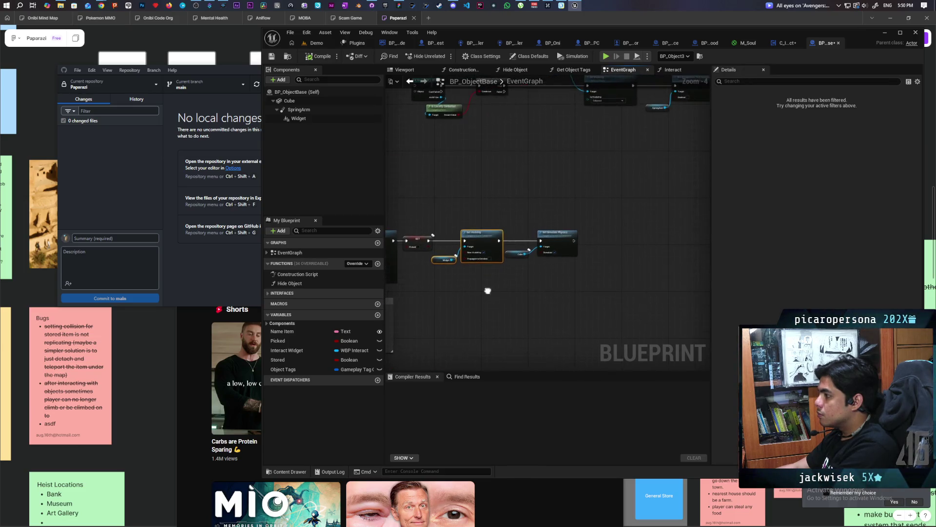
pyautogui.scroll(1, 504, 280)
pyautogui.scroll(-1, 555, 308)
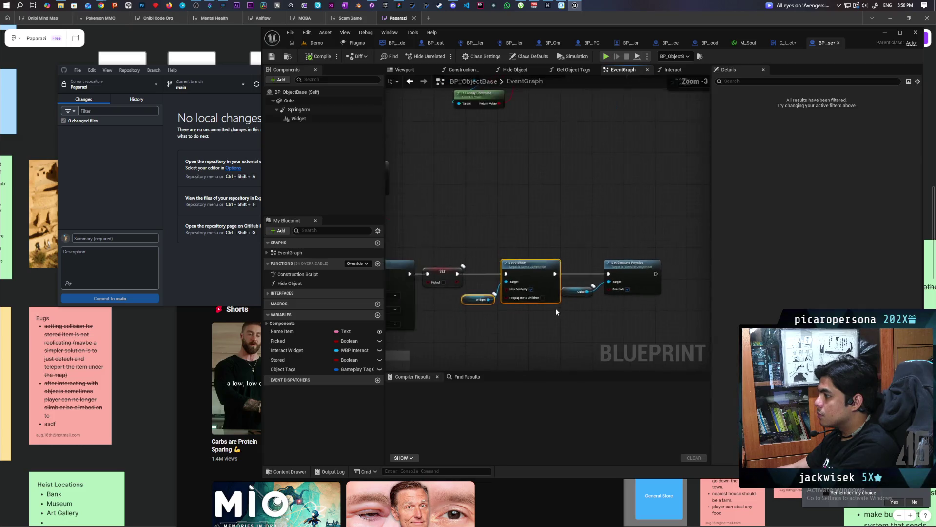
pyautogui.scroll(1, 555, 309)
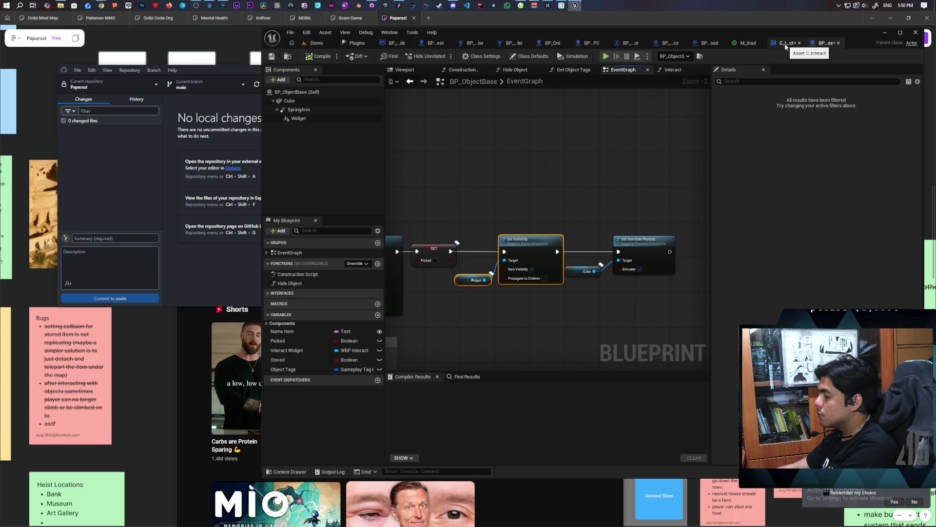
pyautogui.scroll(-5, 554, 200)
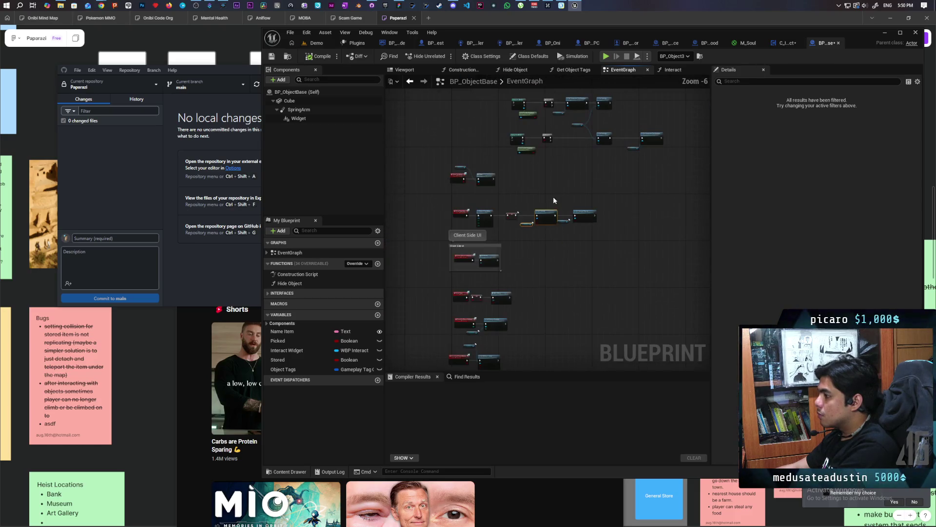
pyautogui.scroll(4, 558, 186)
pyautogui.moveTo(505, 226)
pyautogui.mouseDown()
pyautogui.moveTo(565, 147)
pyautogui.moveTo(631, 148)
pyautogui.moveTo(602, 240)
pyautogui.moveTo(578, 192)
pyautogui.moveTo(564, 246)
pyautogui.moveTo(616, 179)
pyautogui.moveTo(551, 336)
pyautogui.moveTo(619, 237)
pyautogui.moveTo(539, 345)
pyautogui.moveTo(534, 302)
pyautogui.moveTo(497, 299)
pyautogui.moveTo(550, 255)
pyautogui.moveTo(599, 296)
pyautogui.moveTo(496, 278)
pyautogui.moveTo(584, 286)
pyautogui.moveTo(560, 281)
pyautogui.moveTo(581, 265)
pyautogui.moveTo(541, 228)
pyautogui.mouseUp()
pyautogui.scroll(1, 560, 280)
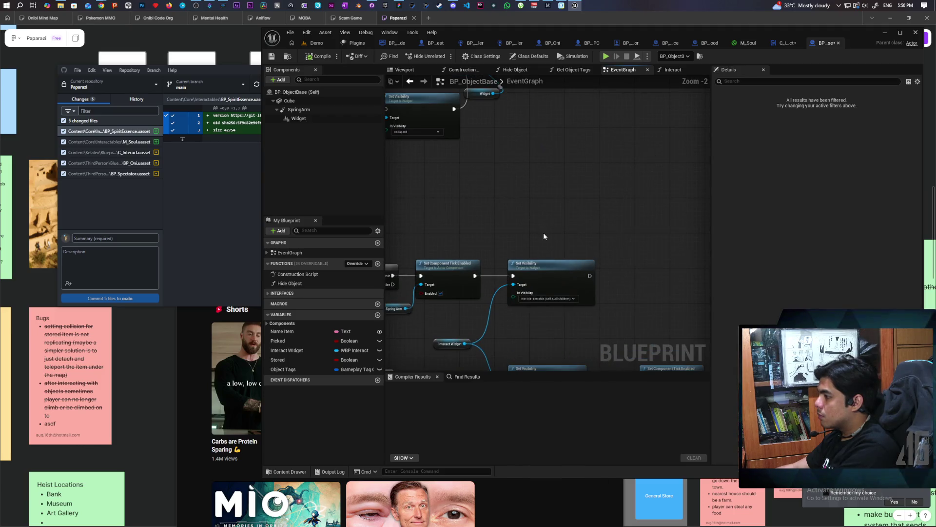
pyautogui.moveTo(571, 328)
pyautogui.mouseDown()
pyautogui.moveTo(542, 219)
pyautogui.moveTo(561, 187)
pyautogui.mouseUp()
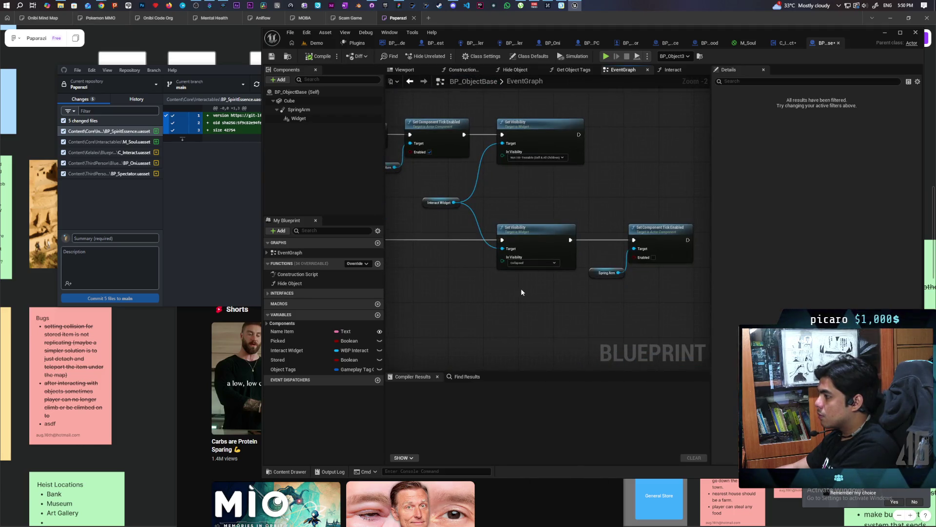
pyautogui.scroll(-3, 511, 298)
pyautogui.moveTo(527, 303); pyautogui.dragTo(610, 192)
pyautogui.scroll(2, 528, 222)
pyautogui.moveTo(528, 222)
pyautogui.mouseDown()
pyautogui.moveTo(618, 212)
pyautogui.moveTo(625, 152)
pyautogui.moveTo(593, 235)
pyautogui.moveTo(589, 116)
pyautogui.mouseUp()
pyautogui.moveTo(590, 161)
pyautogui.mouseDown()
pyautogui.moveTo(564, 142)
pyautogui.moveTo(579, 116)
pyautogui.moveTo(554, 152)
pyautogui.moveTo(488, 165)
pyautogui.moveTo(538, 164)
pyautogui.mouseUp()
pyautogui.scroll(-1, 554, 152)
pyautogui.scroll(-1, 538, 164)
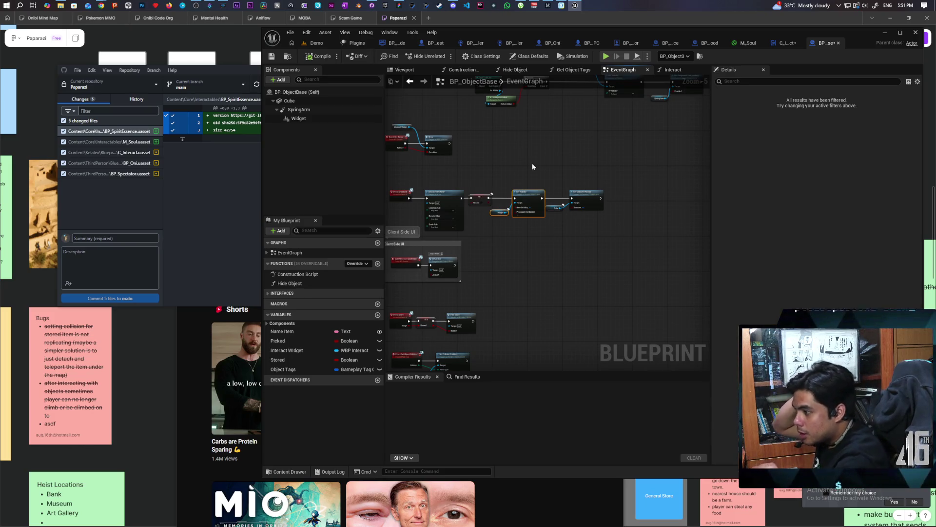
pyautogui.moveTo(510, 154); pyautogui.dragTo(517, 235)
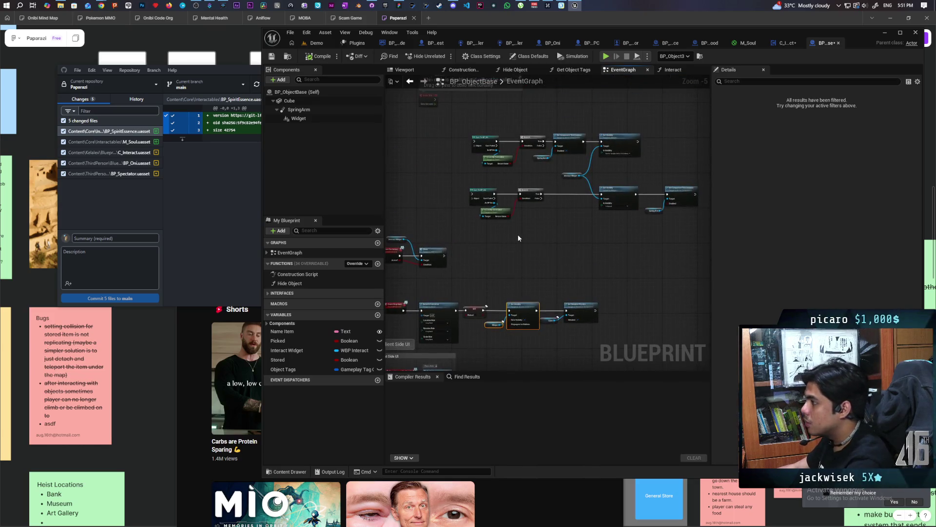
# Find every class-member reference to BP_ObjectBase's Widget component.
pyautogui.rightClick(292, 119)
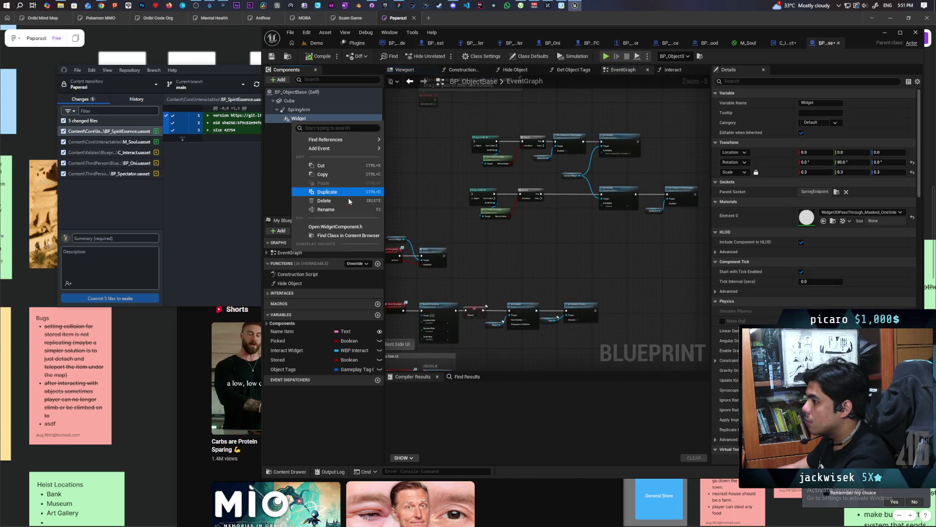
pyautogui.moveTo(370, 140)
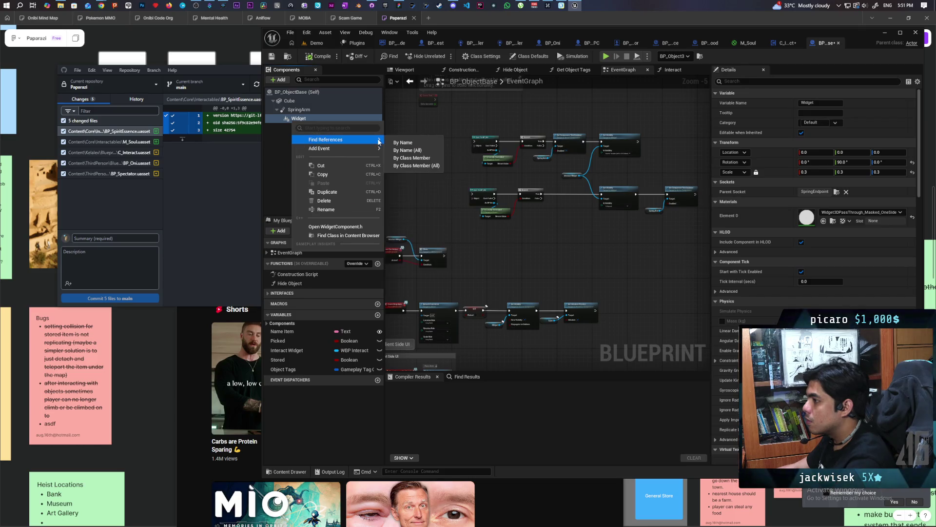
pyautogui.click(435, 158)
# Step through each Get Widget result, ending on the full Interact function chain.
pyautogui.click(413, 408)
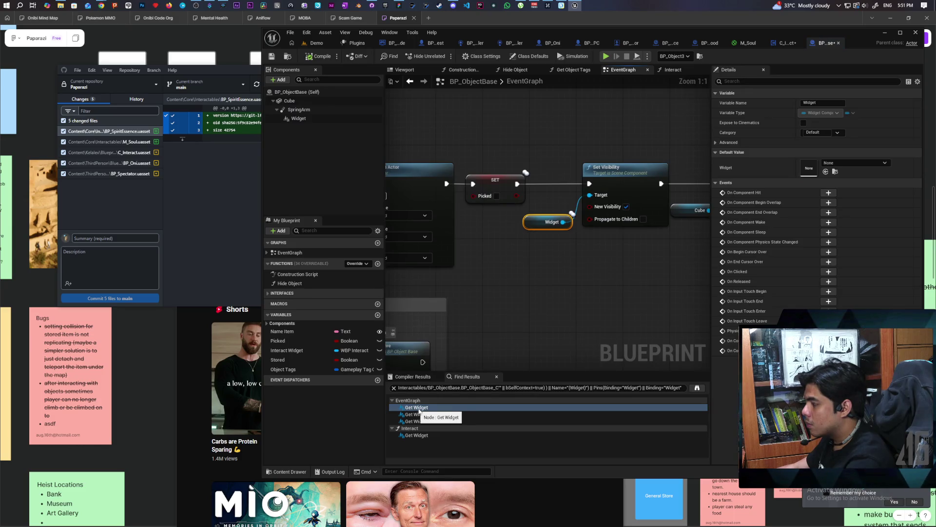
pyautogui.click(410, 414)
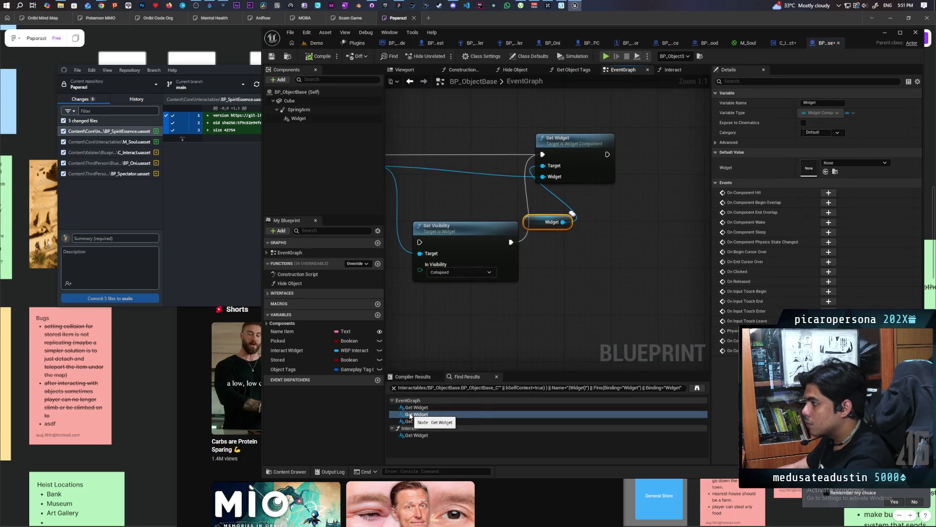
pyautogui.click(411, 421)
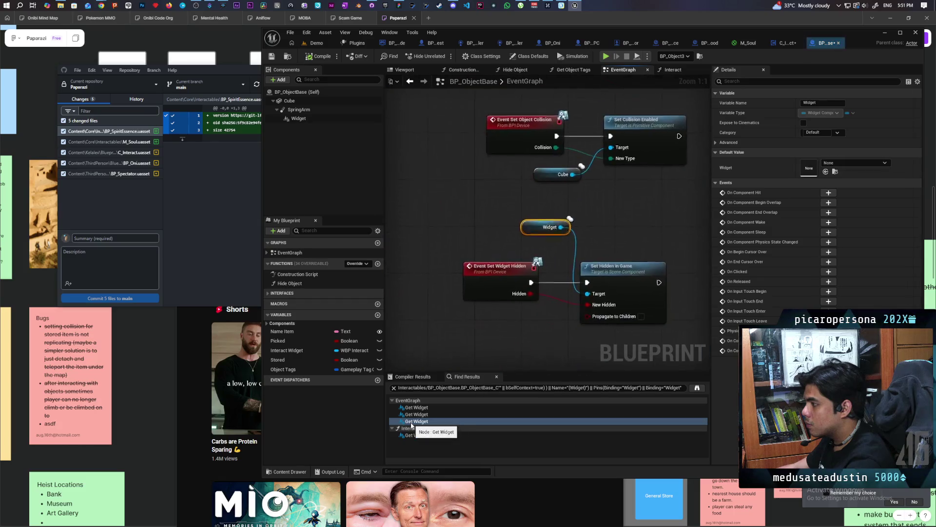
pyautogui.click(422, 435)
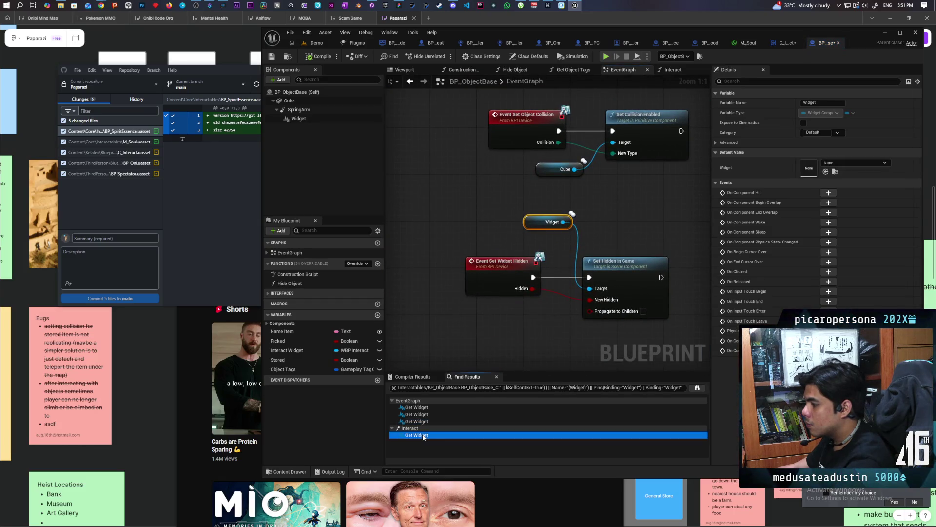
pyautogui.scroll(-3, 594, 322)
pyautogui.moveTo(594, 322); pyautogui.dragTo(418, 331)
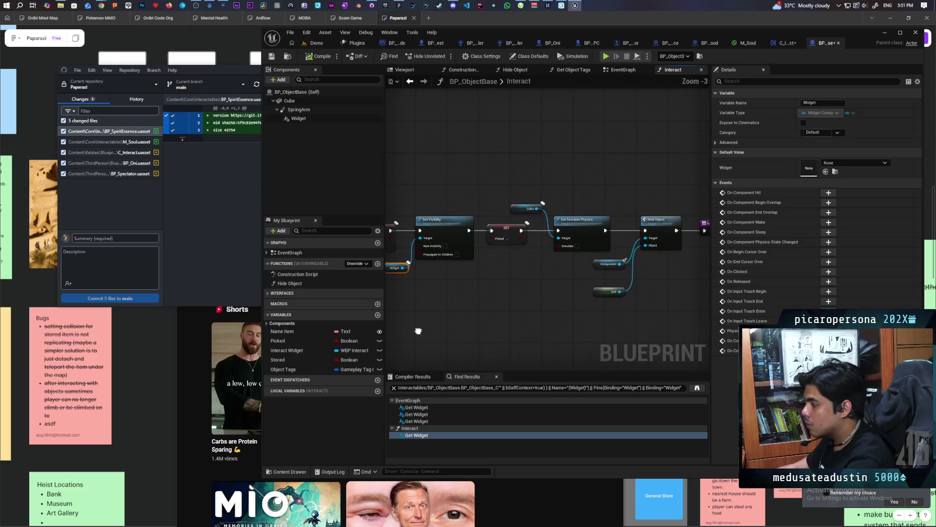
pyautogui.moveTo(534, 314); pyautogui.dragTo(463, 316)
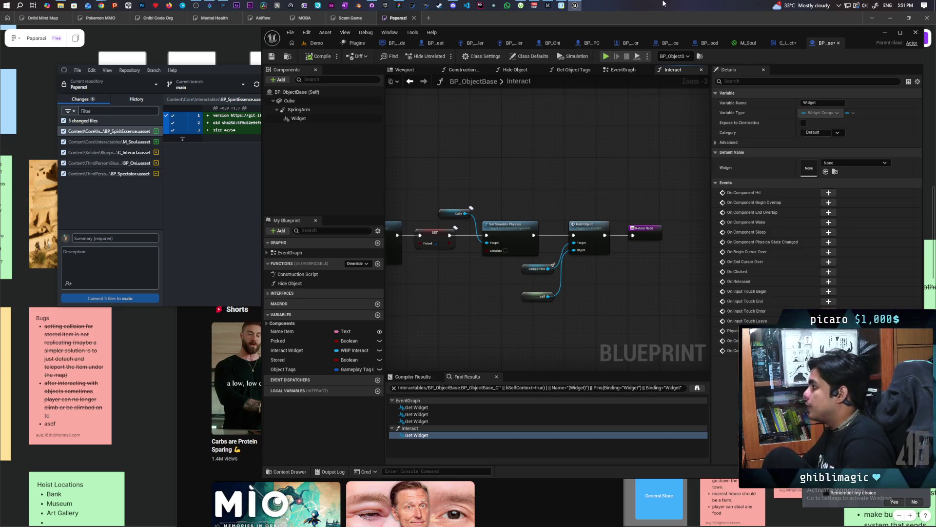
# Review the server-only trace nodes in C_Interact's event graph.
pyautogui.click(779, 44)
pyautogui.scroll(-9, 728, 168)
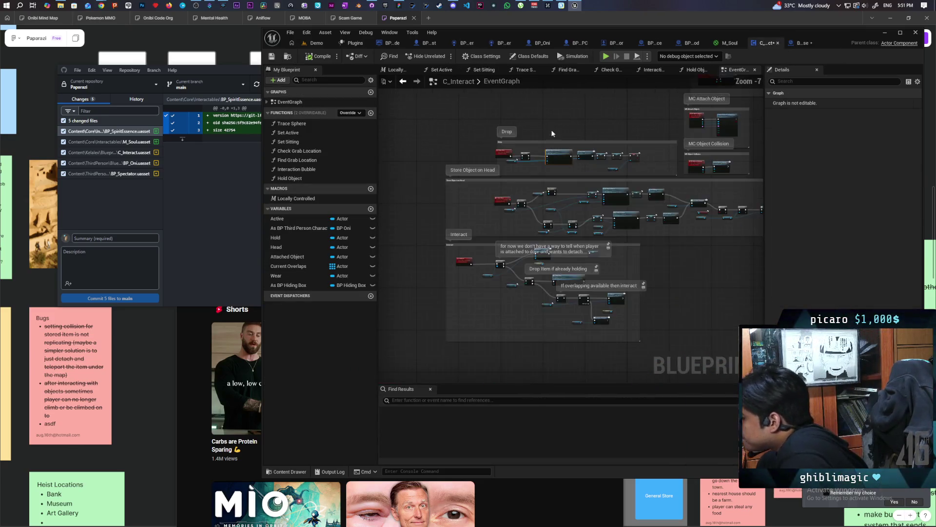
pyautogui.scroll(6, 450, 248)
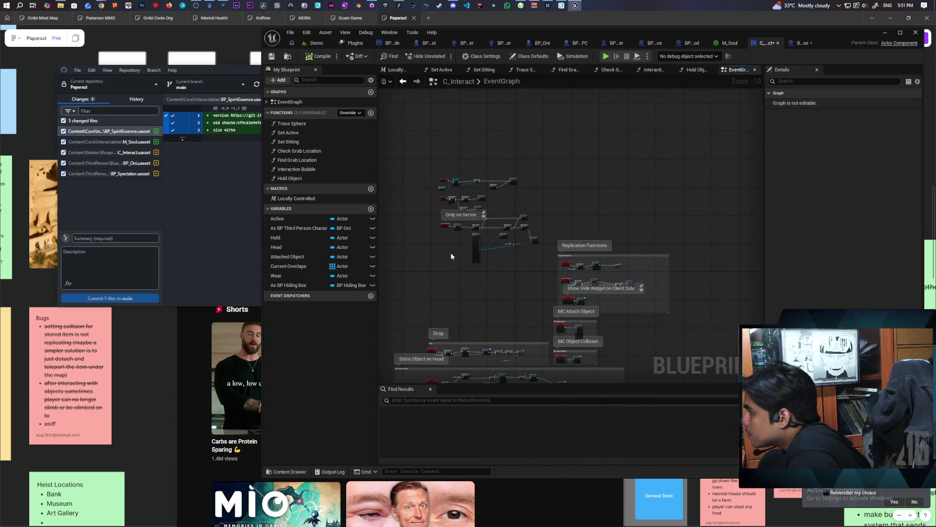
pyautogui.moveTo(456, 247)
pyautogui.mouseDown()
pyautogui.moveTo(449, 282)
pyautogui.moveTo(478, 325)
pyautogui.mouseUp()
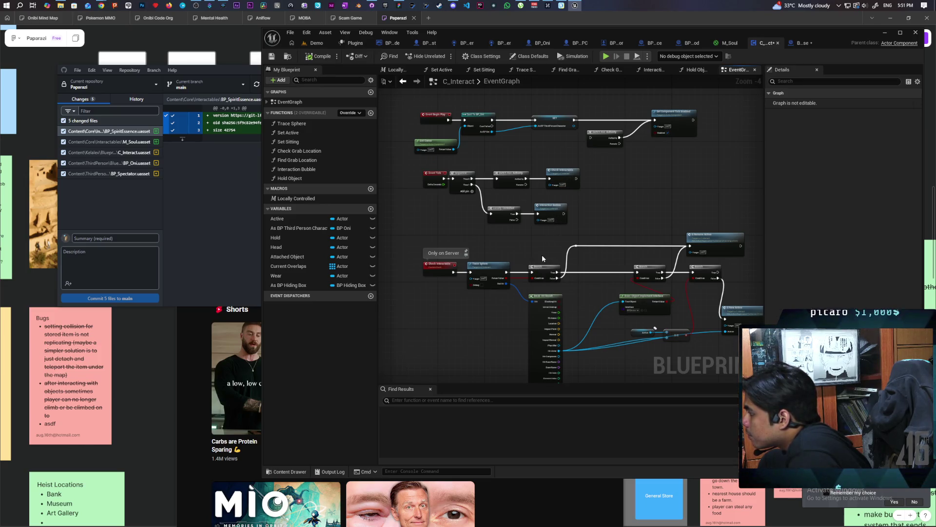
pyautogui.scroll(1, 542, 255)
pyautogui.scroll(-1, 504, 260)
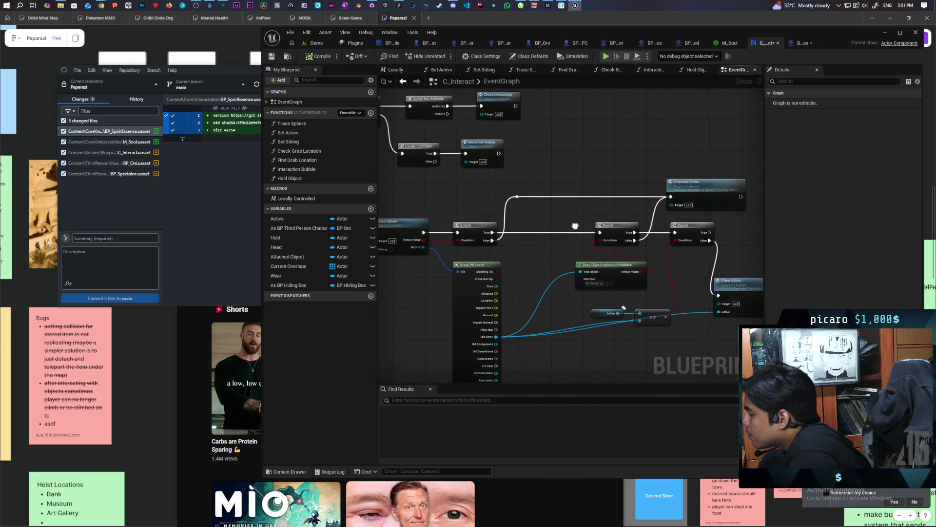
pyautogui.scroll(1, 595, 257)
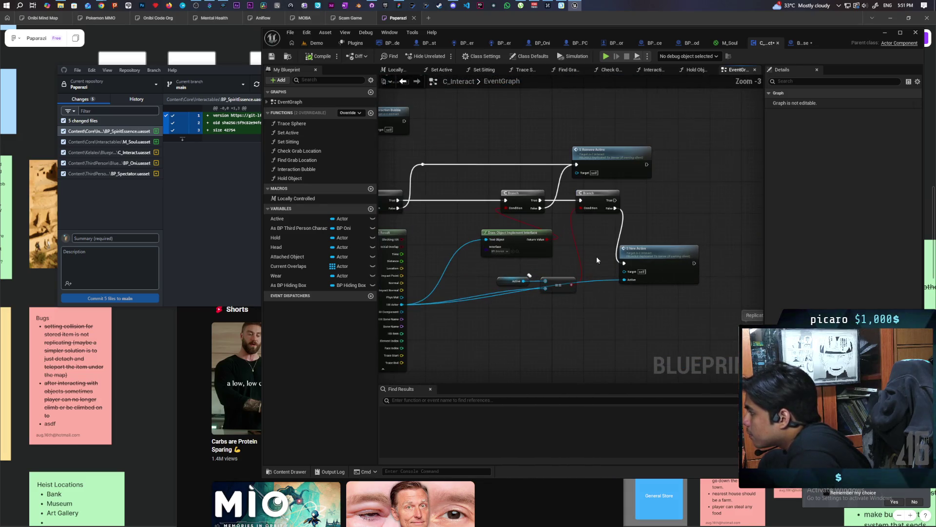
# Follow the S New Active and C Set Active event definitions, then return to BP_ObjectBase's Interact graph.
pyautogui.doubleClick(663, 254)
pyautogui.scroll(-2, 522, 282)
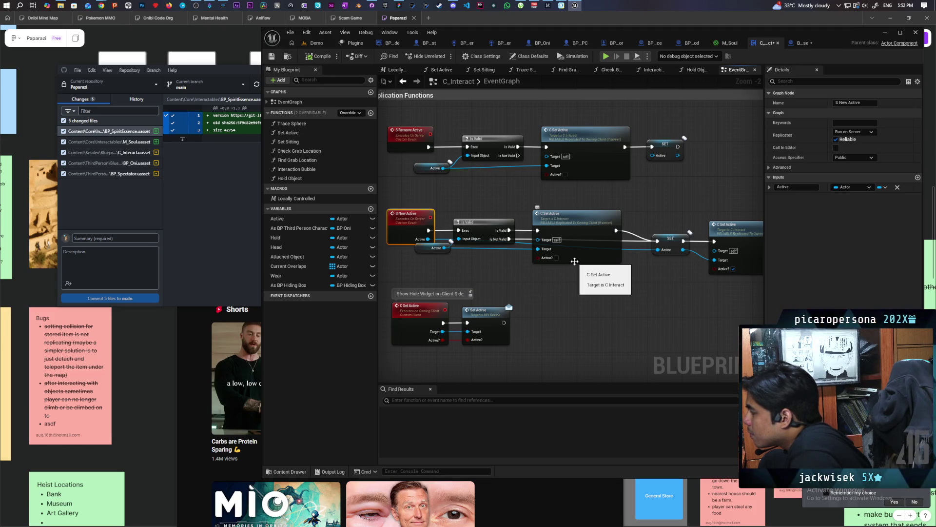
pyautogui.moveTo(624, 277); pyautogui.dragTo(580, 283)
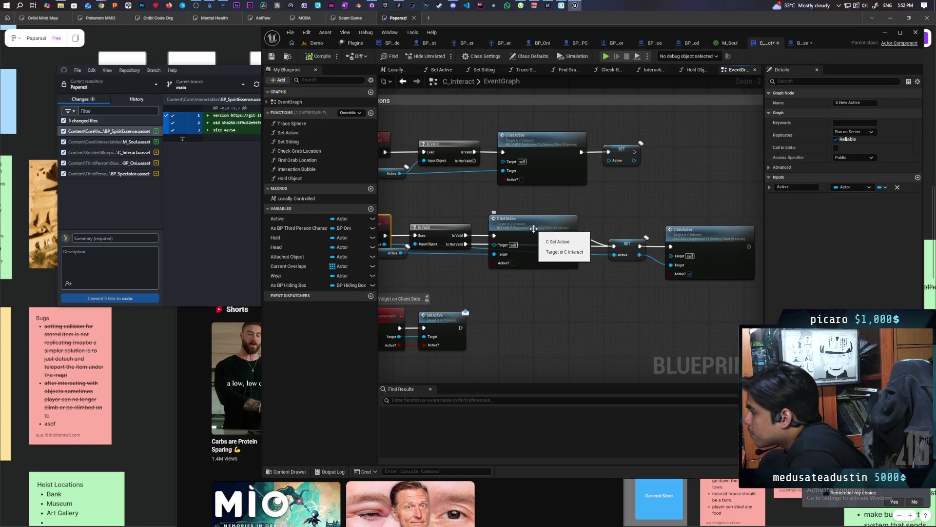
pyautogui.doubleClick(539, 227)
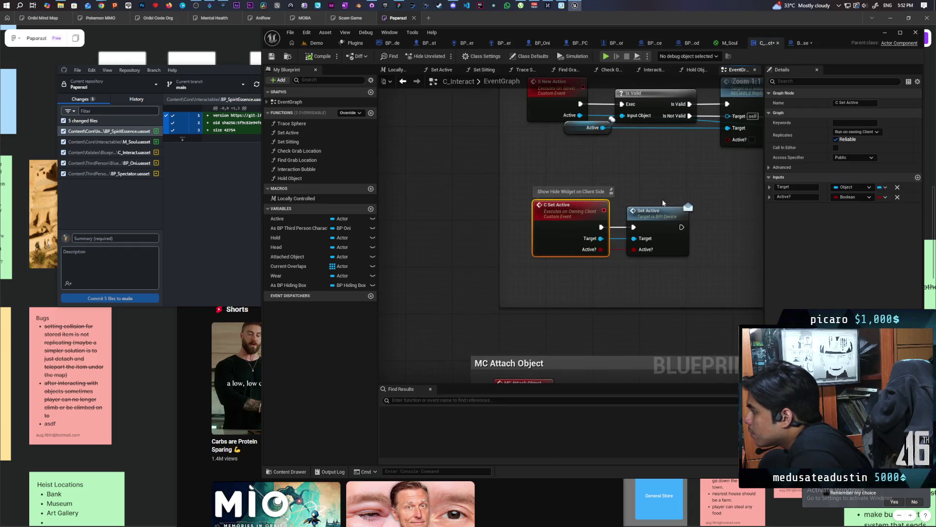
pyautogui.click(801, 42)
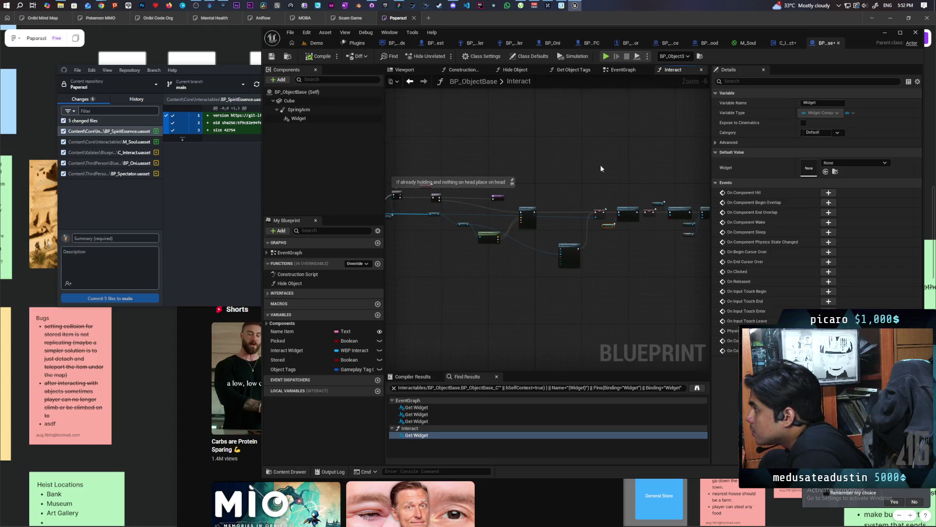
# Locate BP_ObjectBase's Set Active interface event and its Show node.
pyautogui.click(623, 70)
pyautogui.scroll(-3, 603, 149)
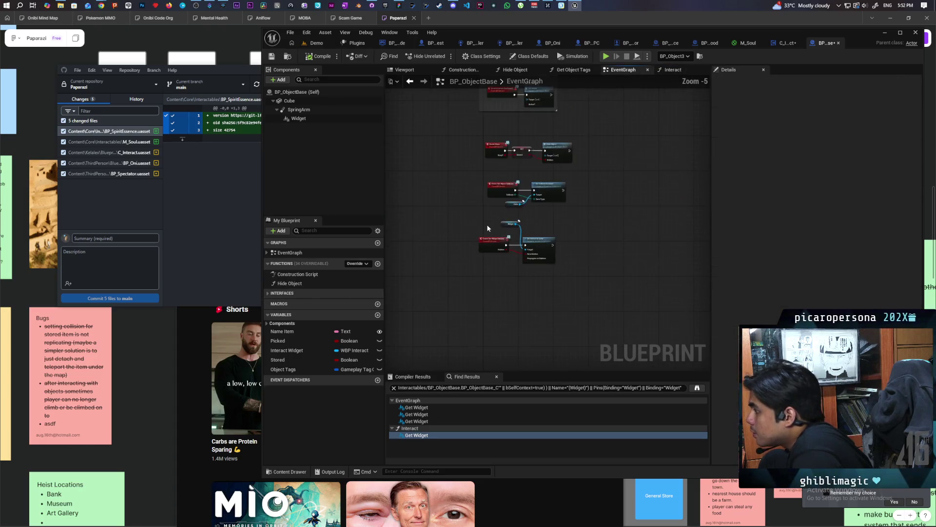
pyautogui.scroll(-1, 468, 289)
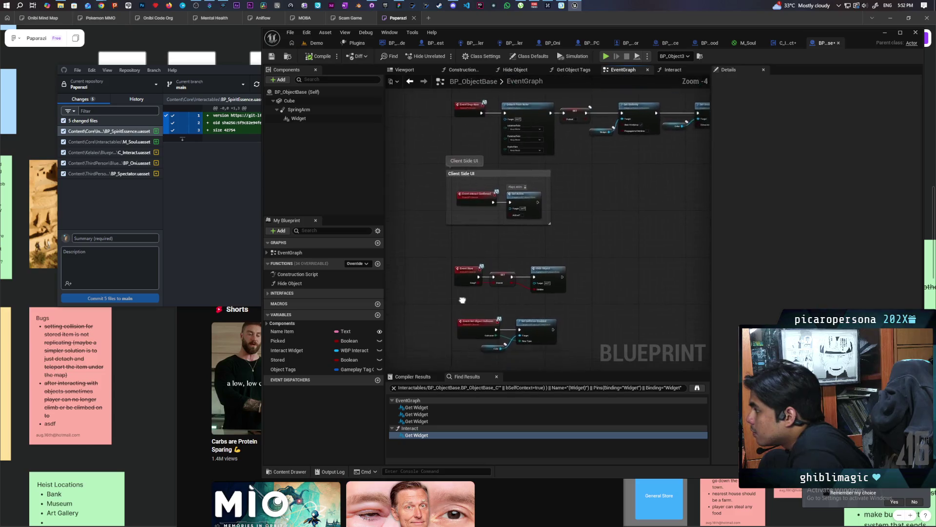
pyautogui.click(270, 294)
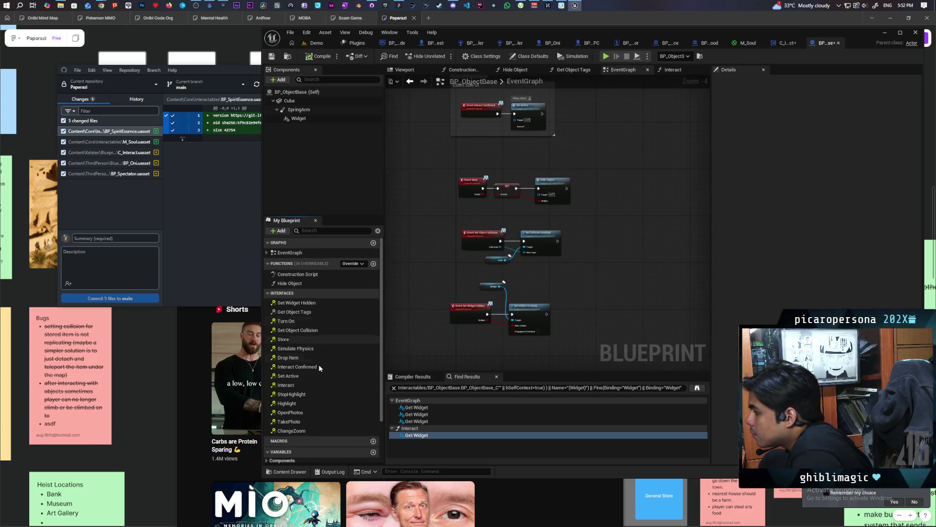
pyautogui.doubleClick(289, 376)
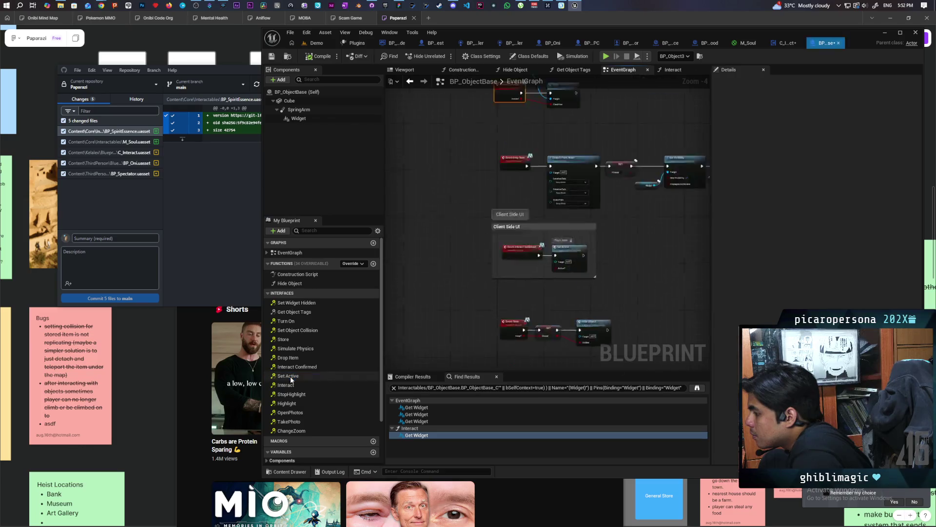
pyautogui.moveTo(534, 206); pyautogui.dragTo(416, 311)
# Look over the Drop Item event chain, then go back to C_Interact's event graph.
pyautogui.scroll(-1, 502, 315)
pyautogui.scroll(-1, 501, 315)
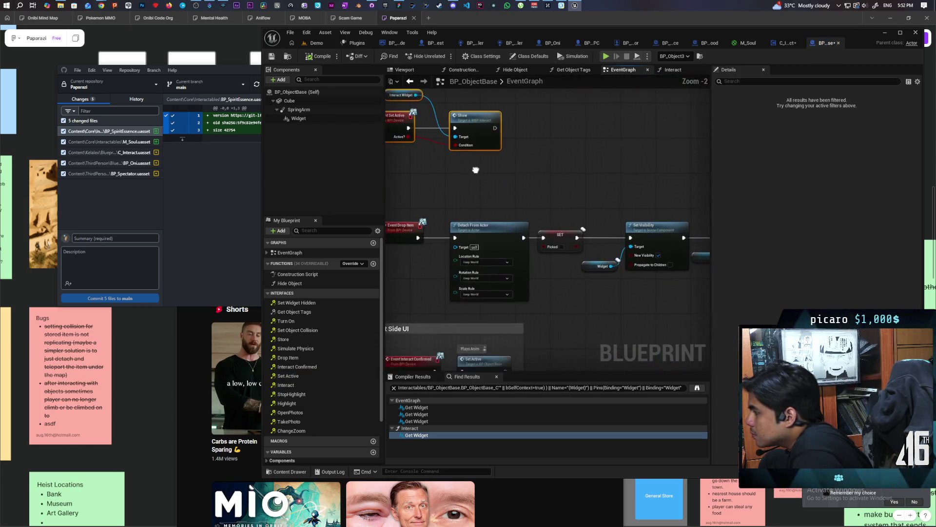
pyautogui.moveTo(502, 315); pyautogui.dragTo(485, 205)
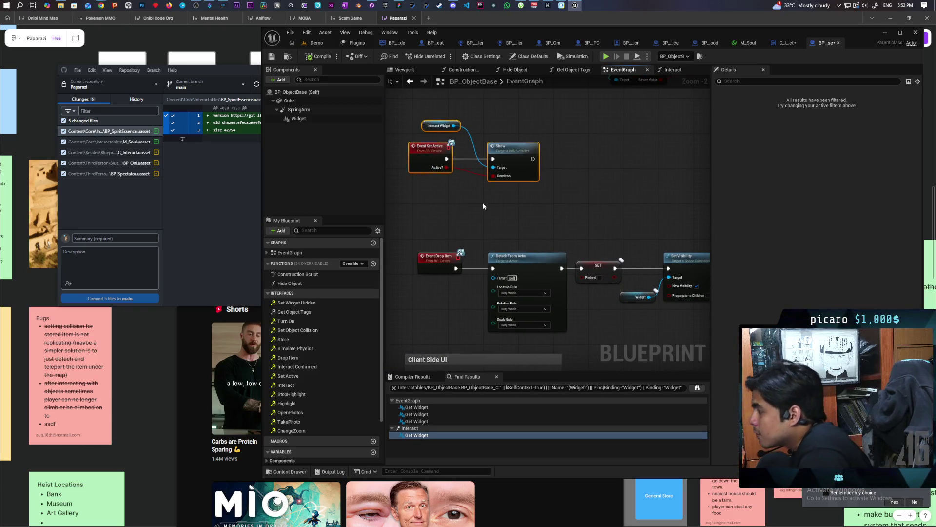
pyautogui.moveTo(491, 206)
pyautogui.mouseDown()
pyautogui.moveTo(591, 192)
pyautogui.moveTo(440, 190)
pyautogui.moveTo(595, 199)
pyautogui.moveTo(586, 204)
pyautogui.moveTo(601, 209)
pyautogui.moveTo(551, 222)
pyautogui.mouseUp()
pyautogui.scroll(-2, 601, 209)
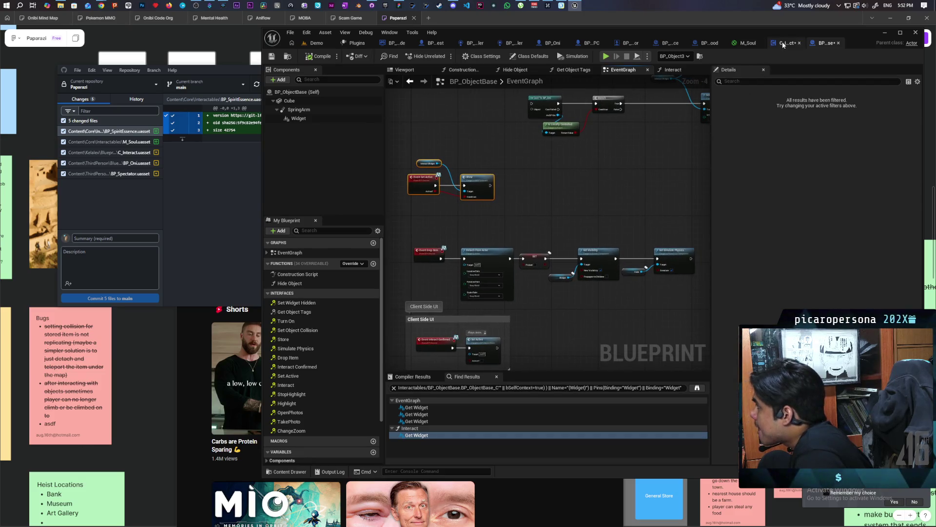
pyautogui.click(782, 42)
pyautogui.scroll(-2, 638, 172)
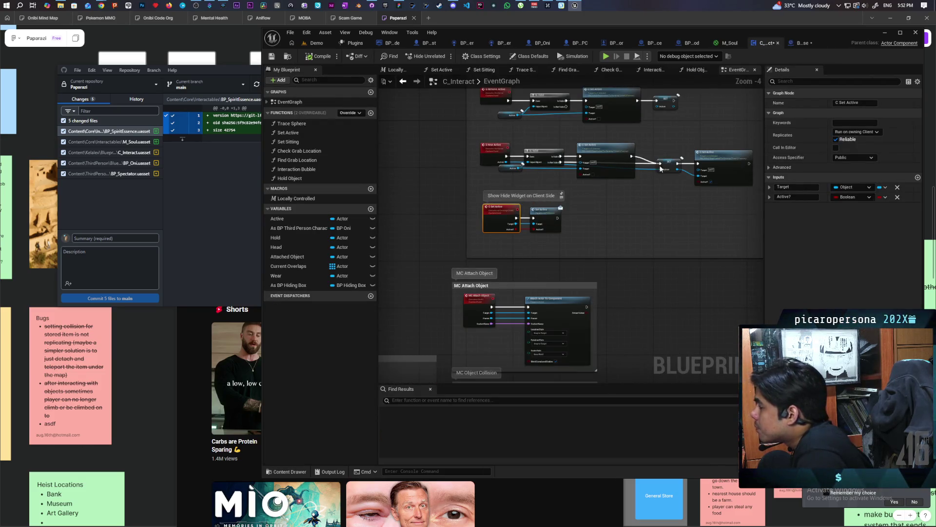
pyautogui.click(694, 42)
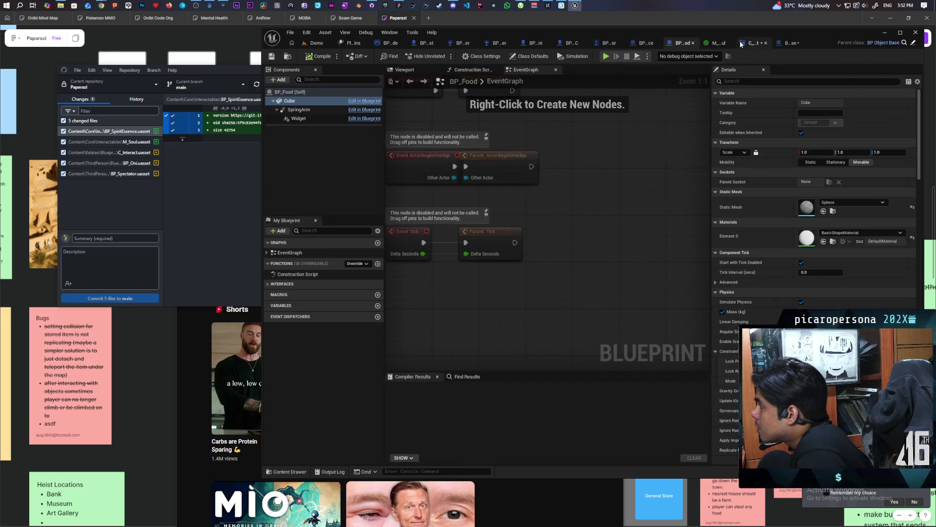
pyautogui.click(763, 43)
pyautogui.scroll(-4, 545, 178)
pyautogui.scroll(4, 545, 179)
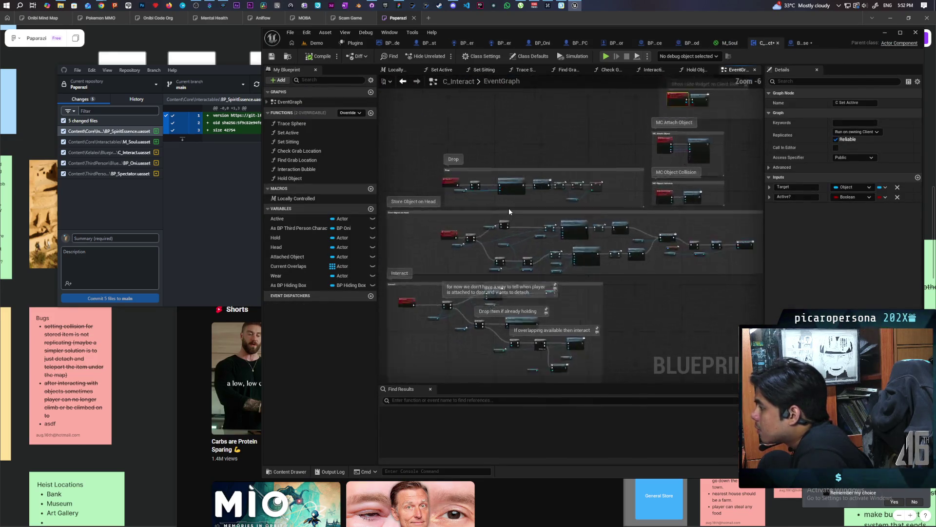
pyautogui.moveTo(501, 214)
pyautogui.mouseDown()
pyautogui.moveTo(544, 211)
pyautogui.moveTo(486, 211)
pyautogui.moveTo(603, 176)
pyautogui.moveTo(677, 174)
pyautogui.mouseUp()
pyautogui.scroll(1, 548, 166)
pyautogui.scroll(-3, 634, 181)
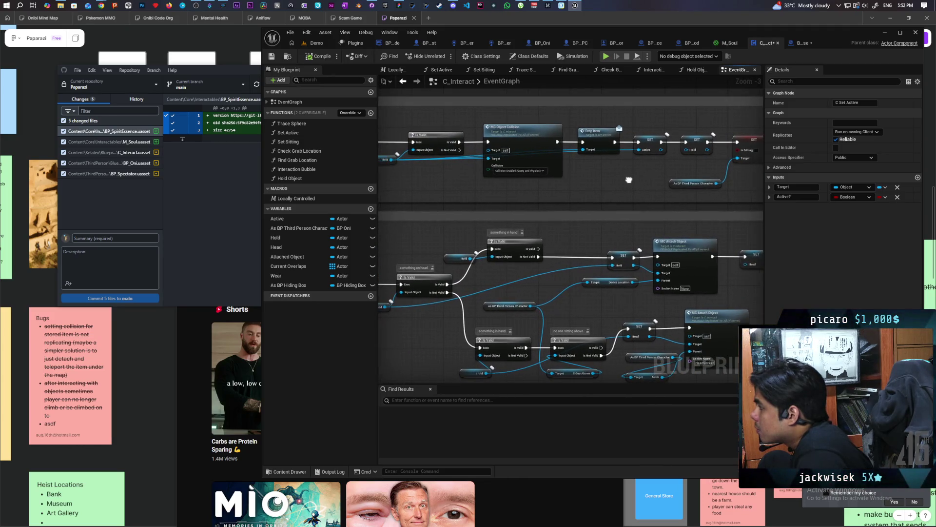
pyautogui.click(589, 159)
pyautogui.scroll(3, 420, 174)
pyautogui.moveTo(420, 175); pyautogui.dragTo(417, 159)
pyautogui.scroll(-6, 418, 158)
pyautogui.scroll(5, 554, 246)
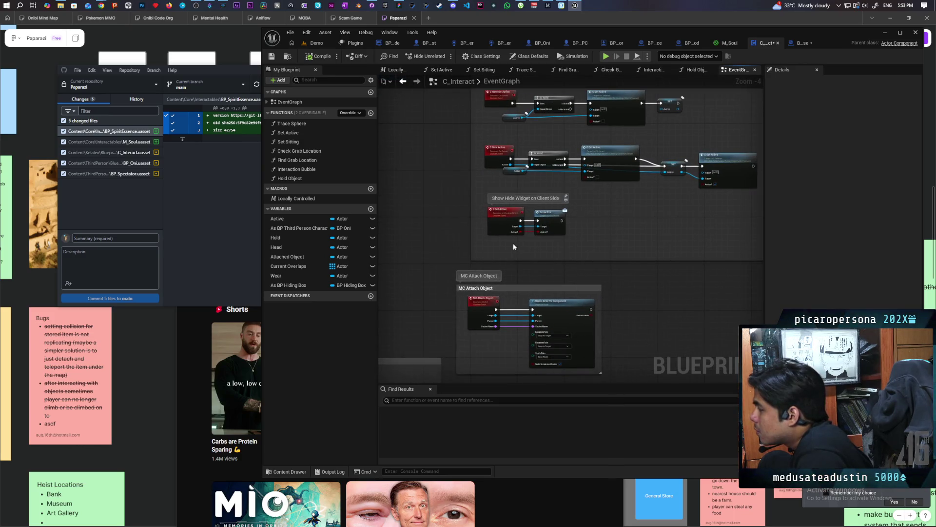
pyautogui.moveTo(508, 243)
pyautogui.mouseDown()
pyautogui.moveTo(596, 174)
pyautogui.moveTo(575, 192)
pyautogui.mouseUp()
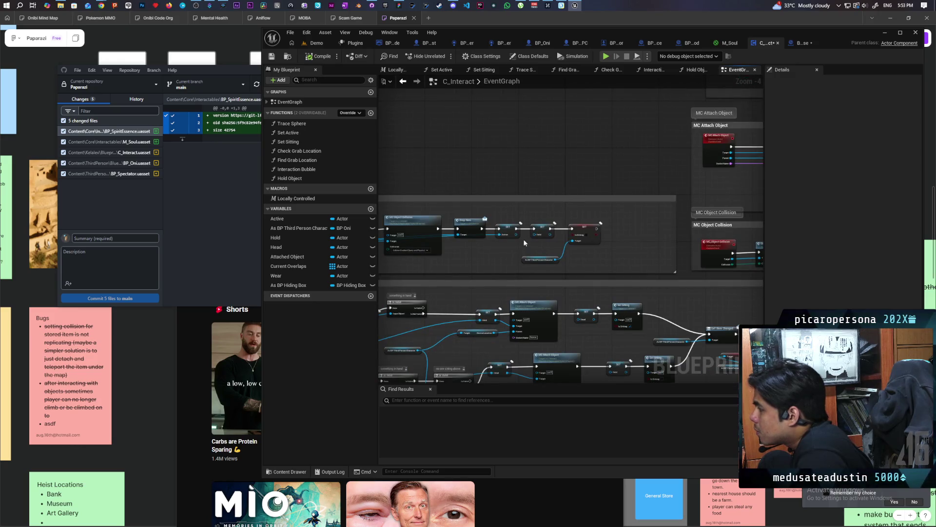
# Insert a C Set Active call with Active? ticked after SET Active in the drop chain.
pyautogui.scroll(1, 524, 243)
pyautogui.scroll(1, 535, 197)
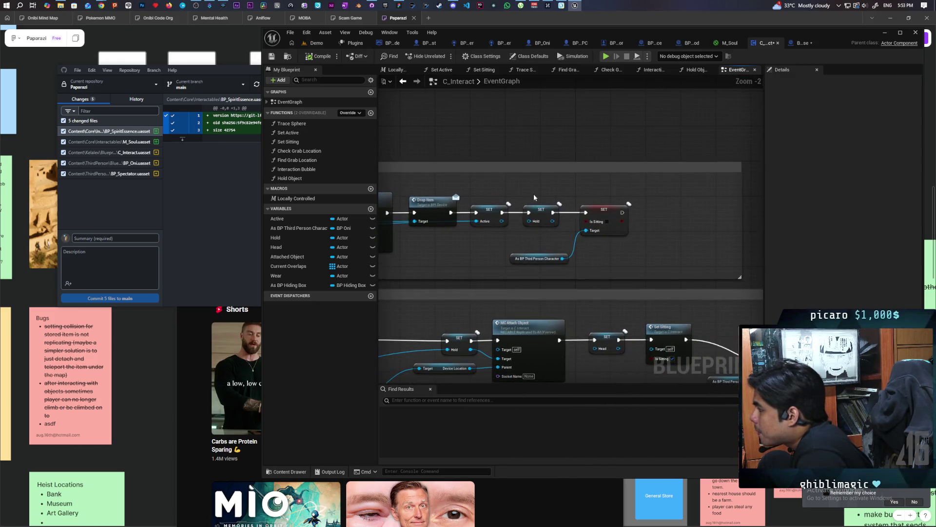
pyautogui.moveTo(535, 197); pyautogui.dragTo(622, 258)
pyautogui.moveTo(550, 215); pyautogui.dragTo(620, 215)
pyautogui.rightClick(517, 239)
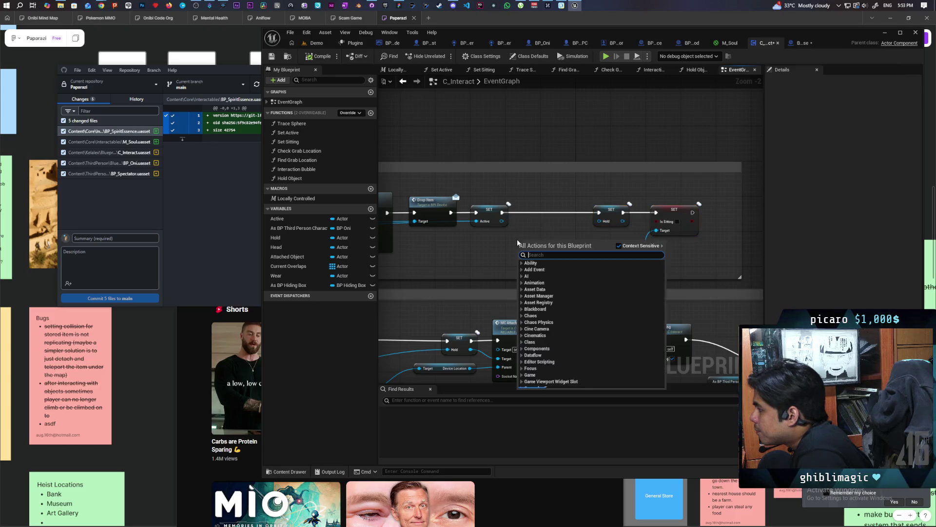
pyautogui.write('c set acti')
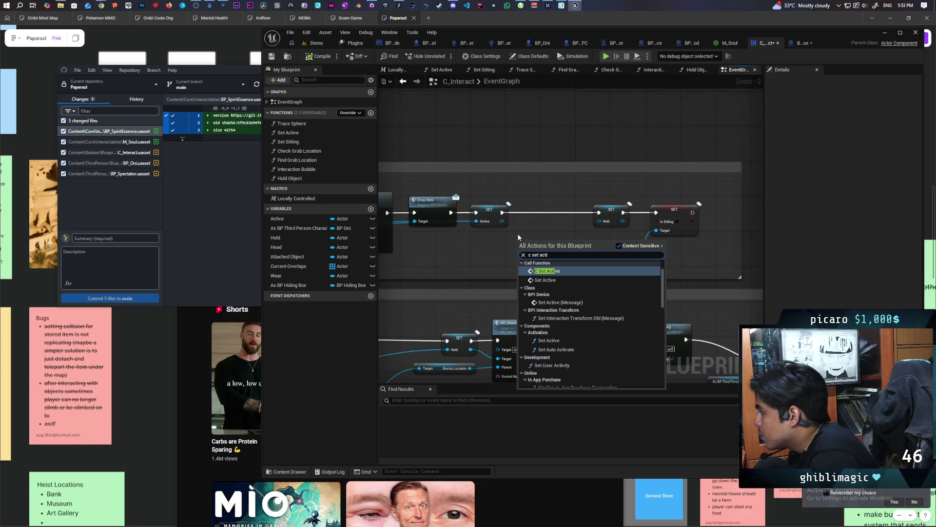
pyautogui.press('Return')
pyautogui.moveTo(537, 245)
pyautogui.mouseDown()
pyautogui.moveTo(535, 198)
pyautogui.moveTo(521, 232)
pyautogui.mouseUp()
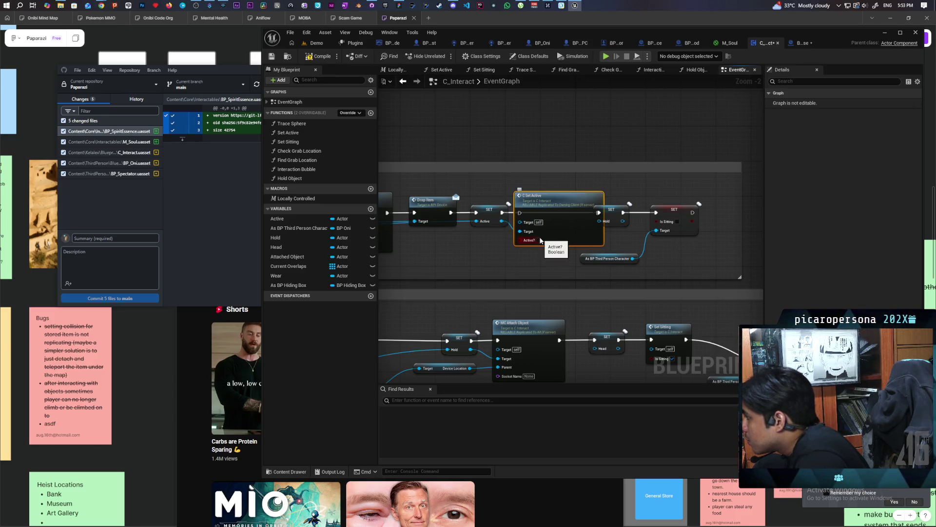
pyautogui.click(538, 242)
pyautogui.moveTo(505, 215); pyautogui.dragTo(520, 212)
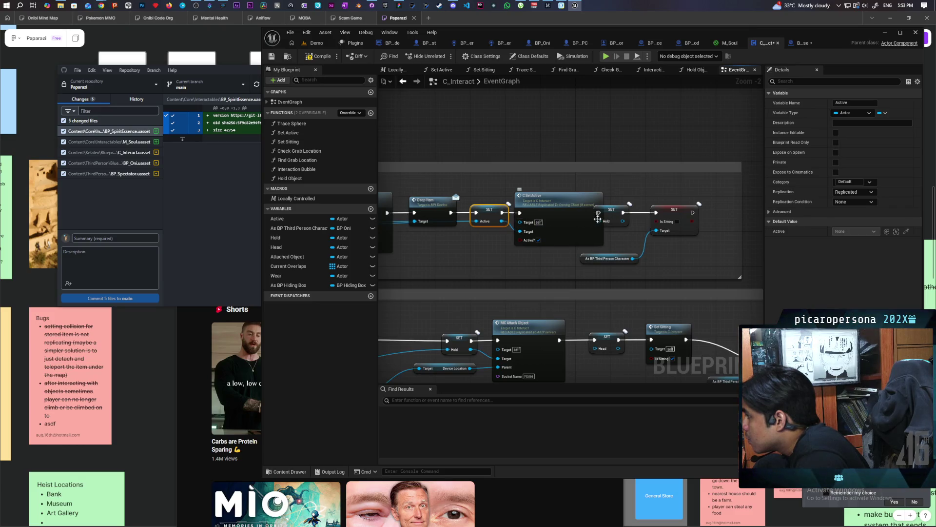
# Shift the Hold and Is Sitting setters right, then launch a multiplayer session of the Demo level.
pyautogui.moveTo(689, 270); pyautogui.dragTo(689, 271)
pyautogui.moveTo(674, 209); pyautogui.dragTo(696, 210)
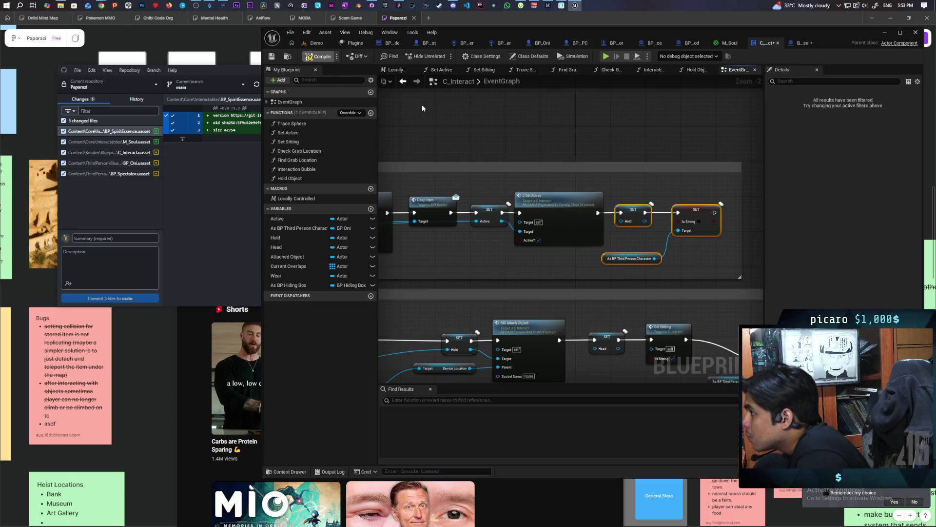
pyautogui.click(316, 43)
pyautogui.click(443, 56)
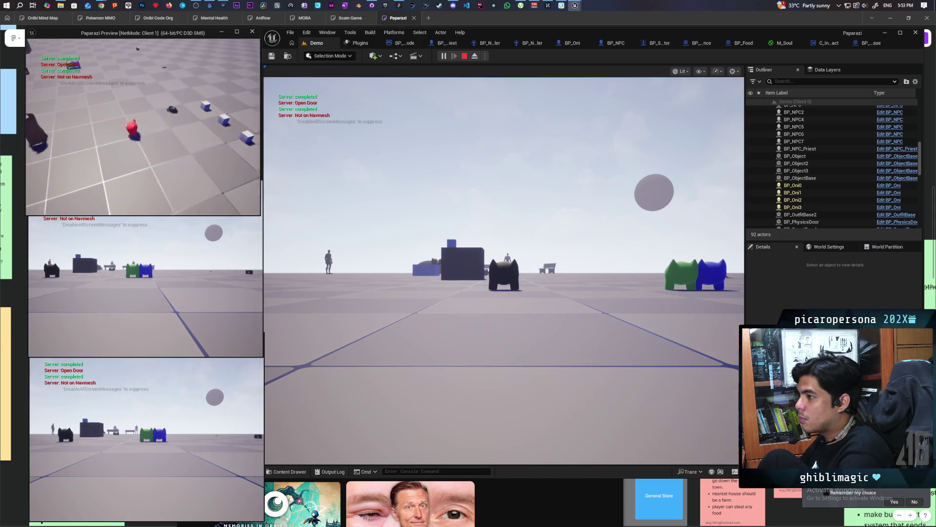
# Walk the character back and forth past the hat, then stop the multiplayer session.
pyautogui.click(485, 165)
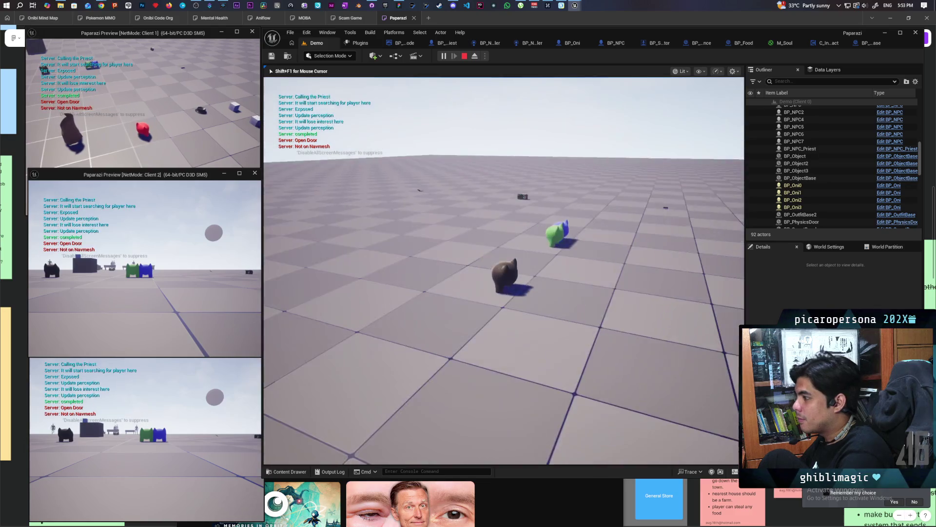
pyautogui.press('s')
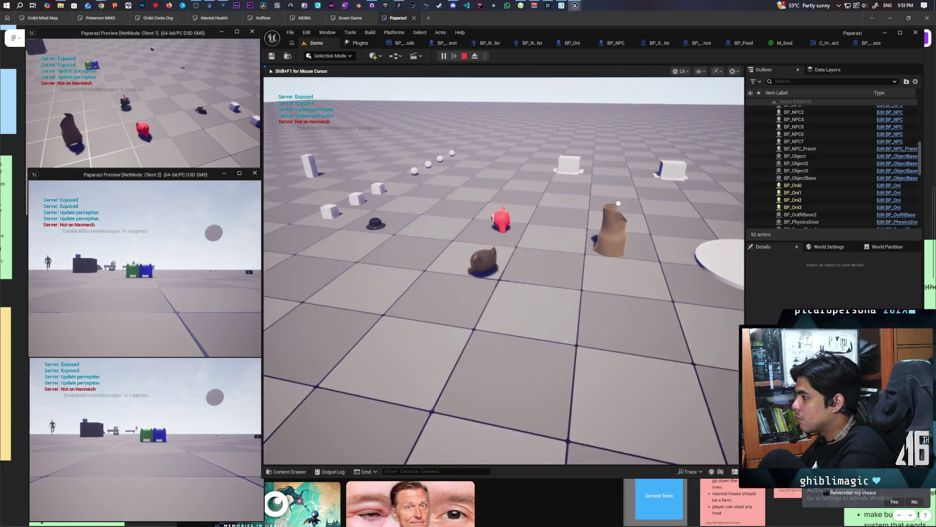
pyautogui.press('w')
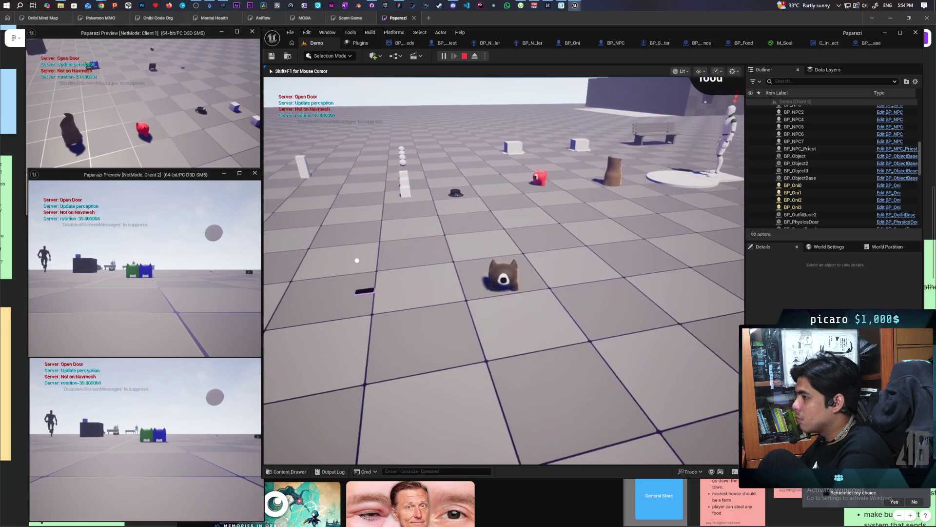
pyautogui.press('w')
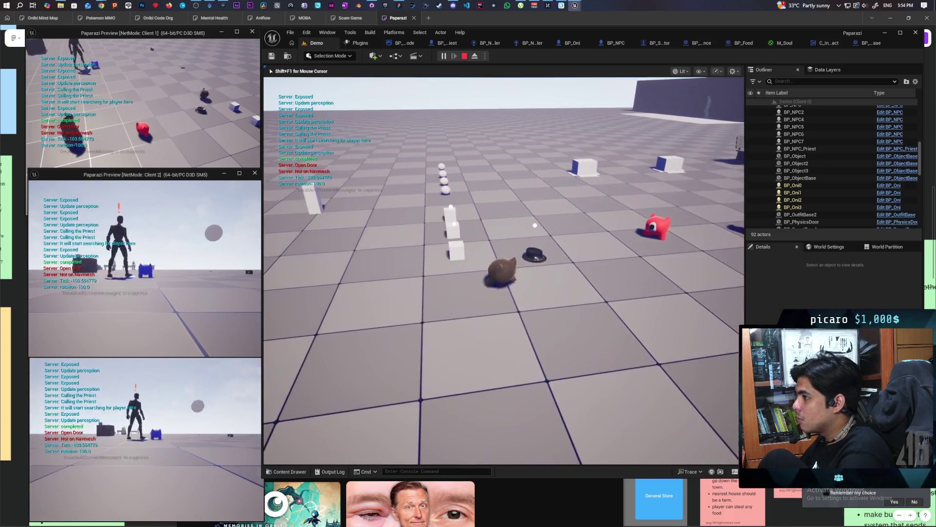
pyautogui.press('w')
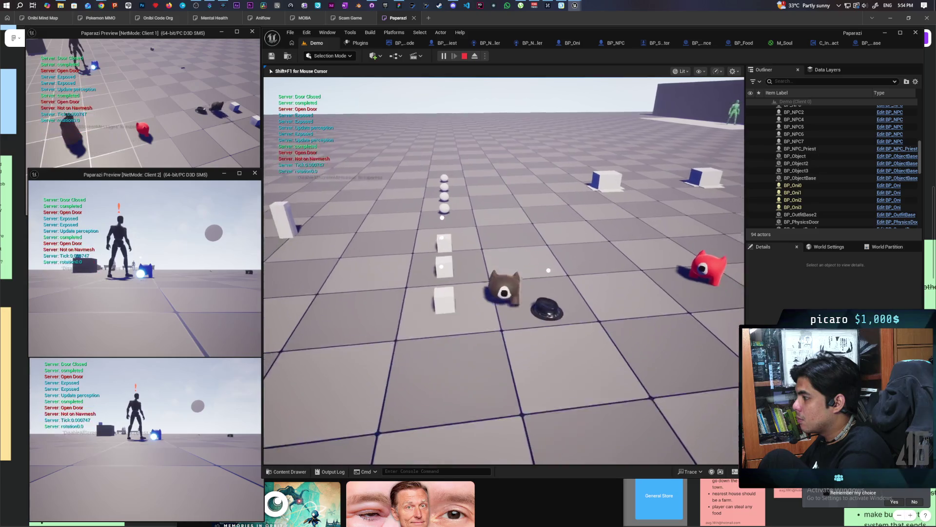
pyautogui.press('s')
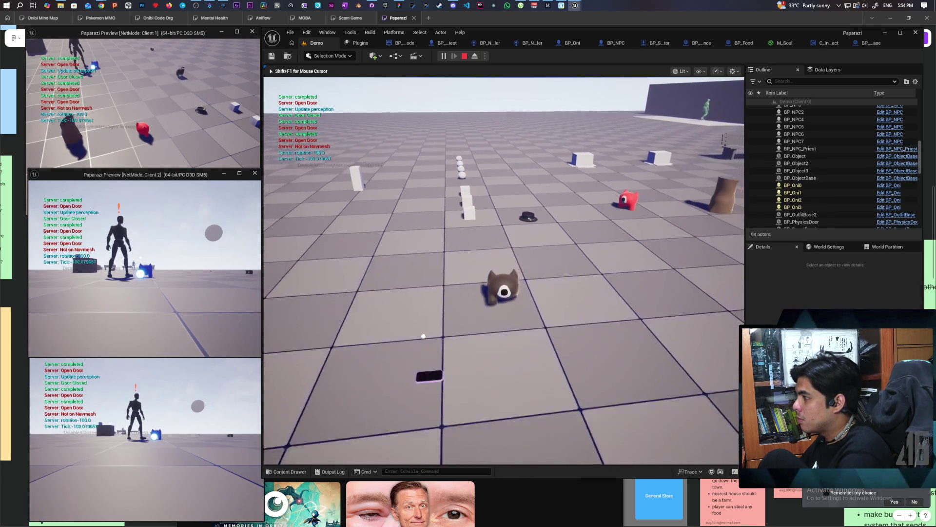
pyautogui.hotkey('alt', 'Tab')
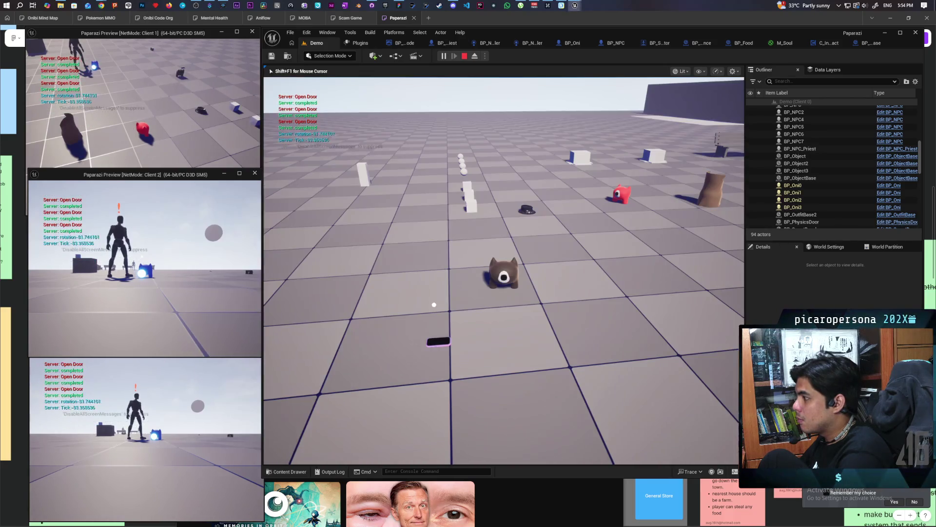
pyautogui.click(191, 104)
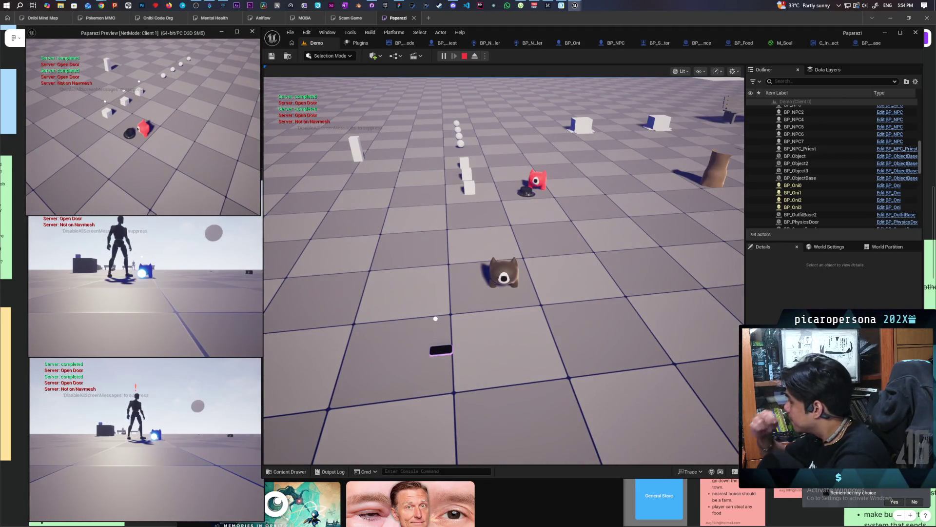
pyautogui.press('Escape')
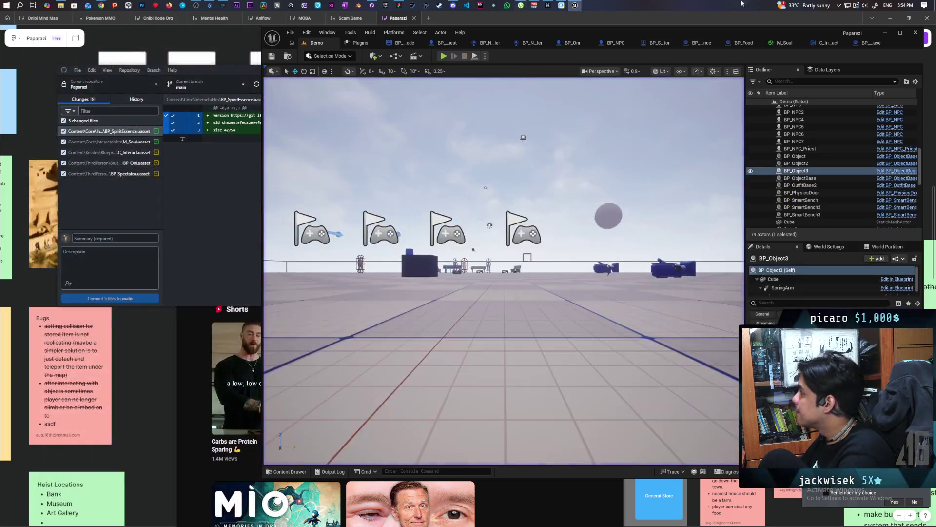
# Open C_Interact's Interaction Bubble function graph.
pyautogui.click(868, 42)
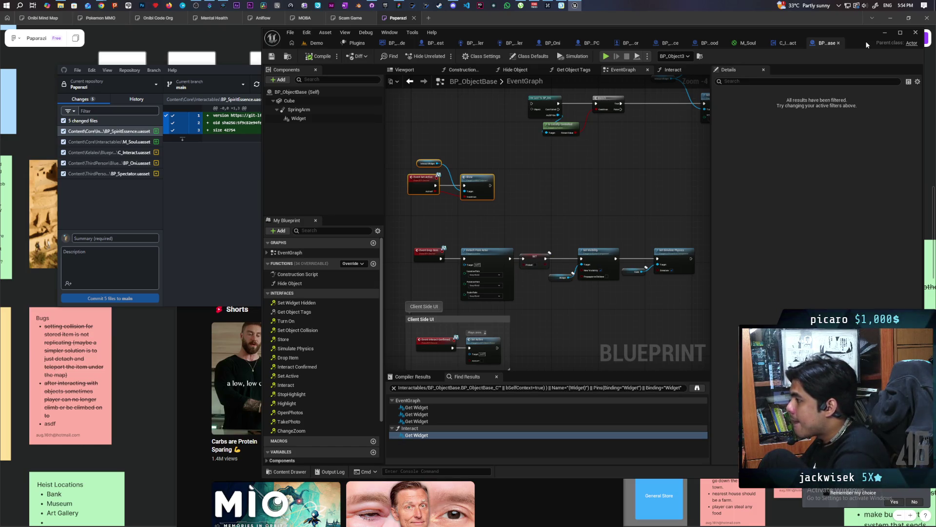
pyautogui.click(790, 44)
pyautogui.scroll(-3, 529, 179)
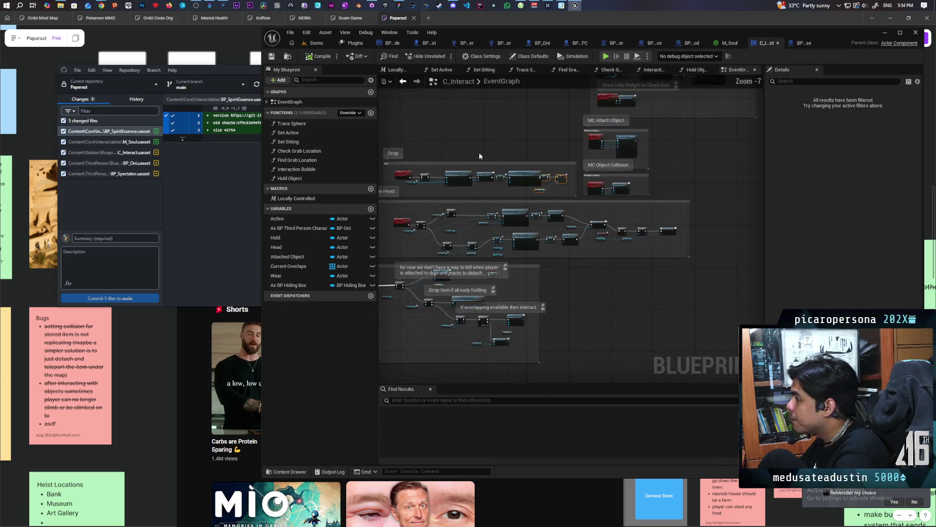
pyautogui.moveTo(421, 270); pyautogui.dragTo(560, 245)
pyautogui.scroll(4, 560, 244)
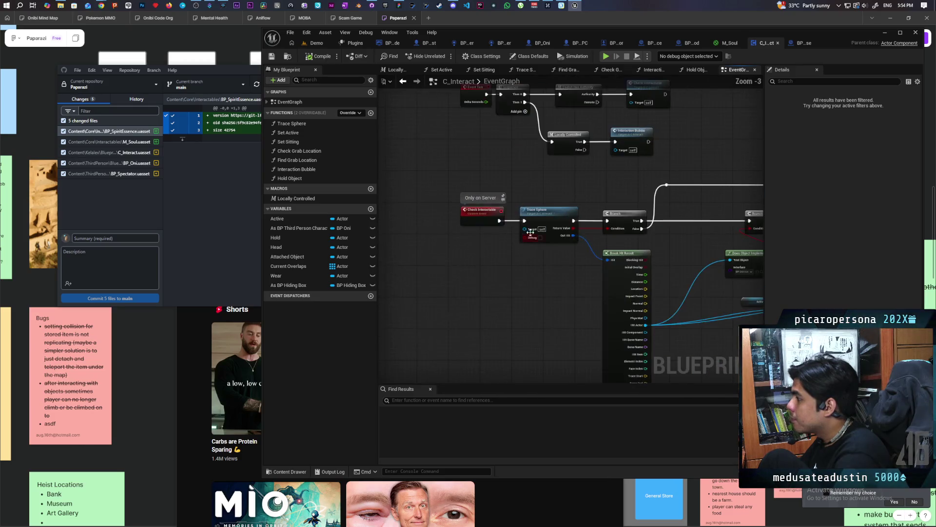
pyautogui.doubleClick(614, 223)
# Stretch the Set Visible comment box taller and review the loop, Branch, ADDUNIQUE and Hide nodes.
pyautogui.scroll(2, 613, 229)
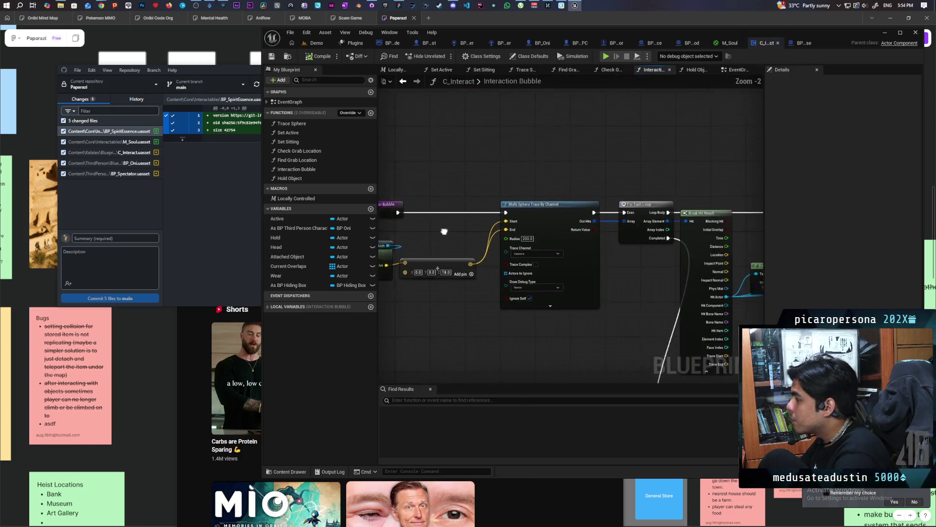
pyautogui.scroll(-2, 542, 265)
pyautogui.moveTo(543, 287); pyautogui.dragTo(470, 293)
pyautogui.scroll(2, 470, 293)
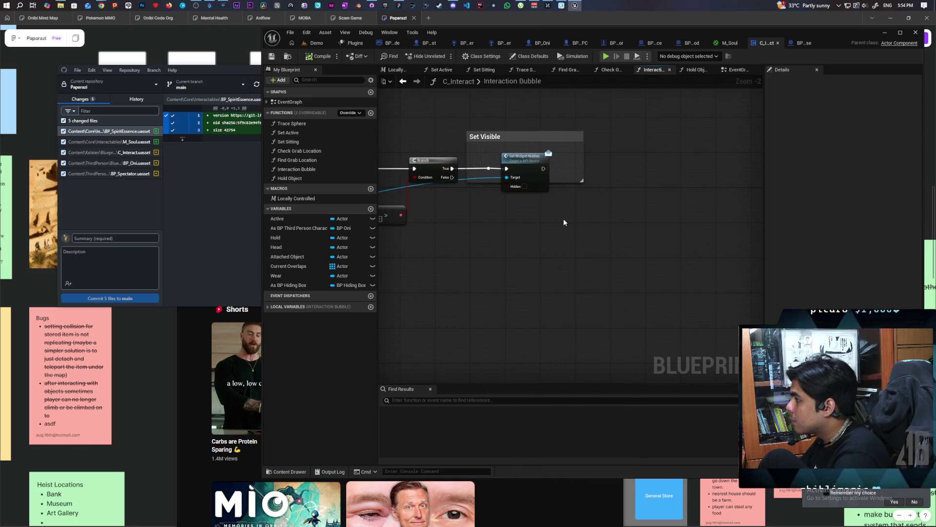
pyautogui.moveTo(565, 181); pyautogui.dragTo(565, 210)
pyautogui.moveTo(483, 252)
pyautogui.mouseDown()
pyautogui.moveTo(615, 267)
pyautogui.moveTo(678, 250)
pyautogui.moveTo(610, 278)
pyautogui.moveTo(481, 284)
pyautogui.mouseUp()
pyautogui.moveTo(587, 270)
pyautogui.mouseDown()
pyautogui.moveTo(507, 287)
pyautogui.moveTo(717, 251)
pyautogui.moveTo(636, 253)
pyautogui.moveTo(548, 295)
pyautogui.moveTo(641, 265)
pyautogui.moveTo(713, 261)
pyautogui.moveTo(522, 305)
pyautogui.mouseUp()
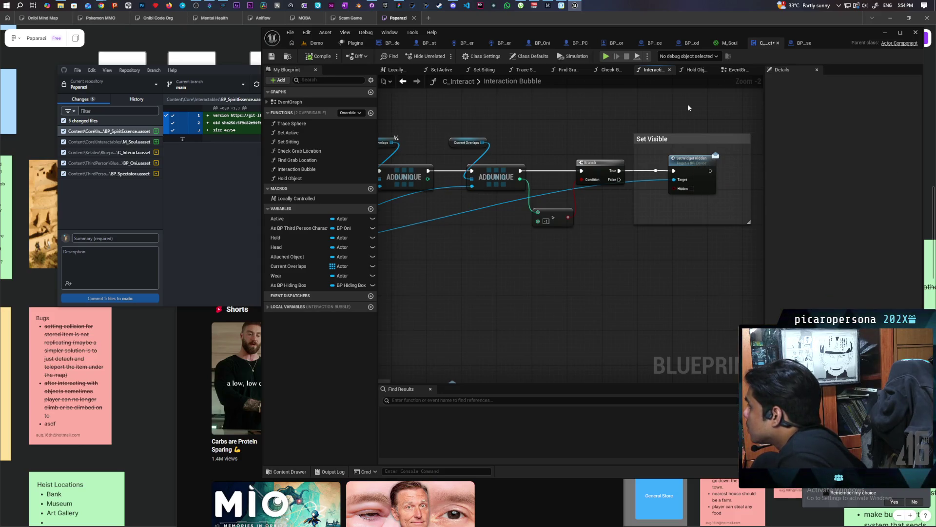
pyautogui.moveTo(420, 279)
pyautogui.mouseDown()
pyautogui.moveTo(654, 266)
pyautogui.moveTo(588, 287)
pyautogui.moveTo(507, 245)
pyautogui.moveTo(578, 201)
pyautogui.moveTo(574, 166)
pyautogui.moveTo(511, 127)
pyautogui.moveTo(564, 145)
pyautogui.moveTo(585, 166)
pyautogui.mouseUp()
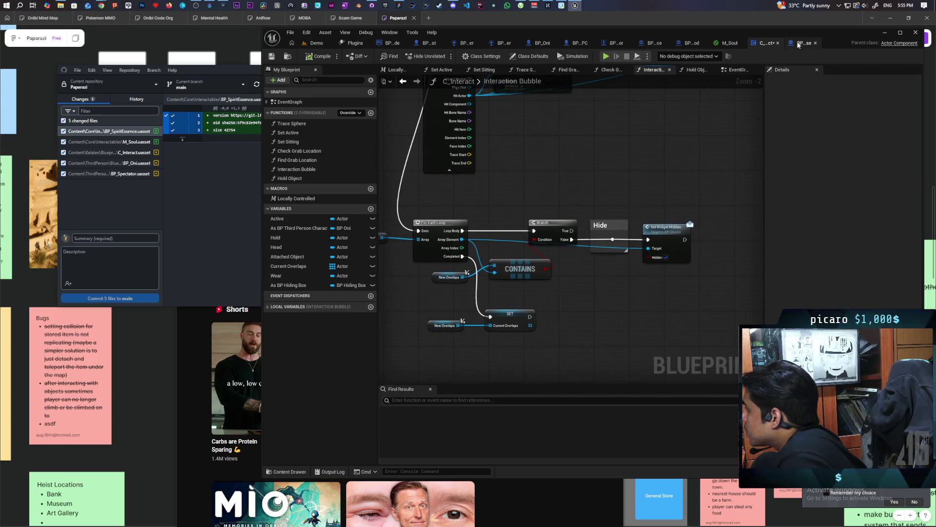
pyautogui.click(798, 45)
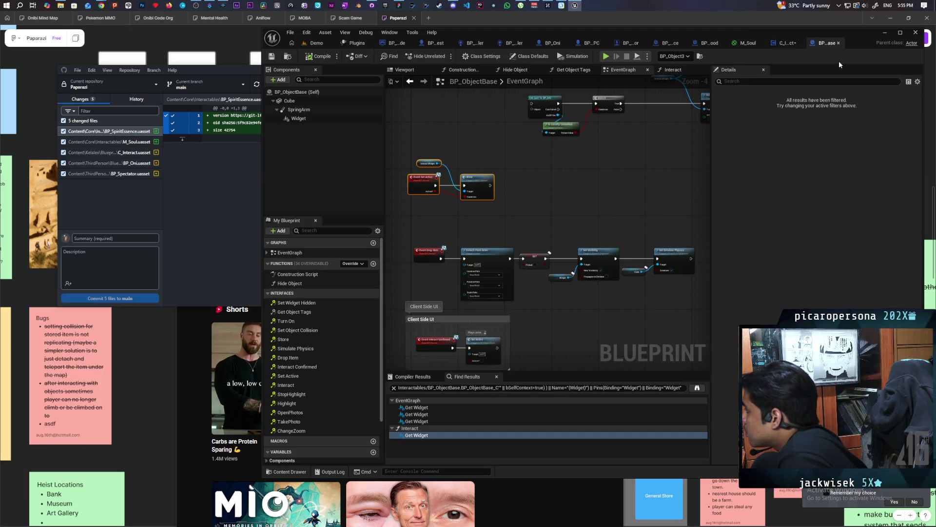
pyautogui.scroll(-2, 566, 190)
pyautogui.scroll(1, 567, 189)
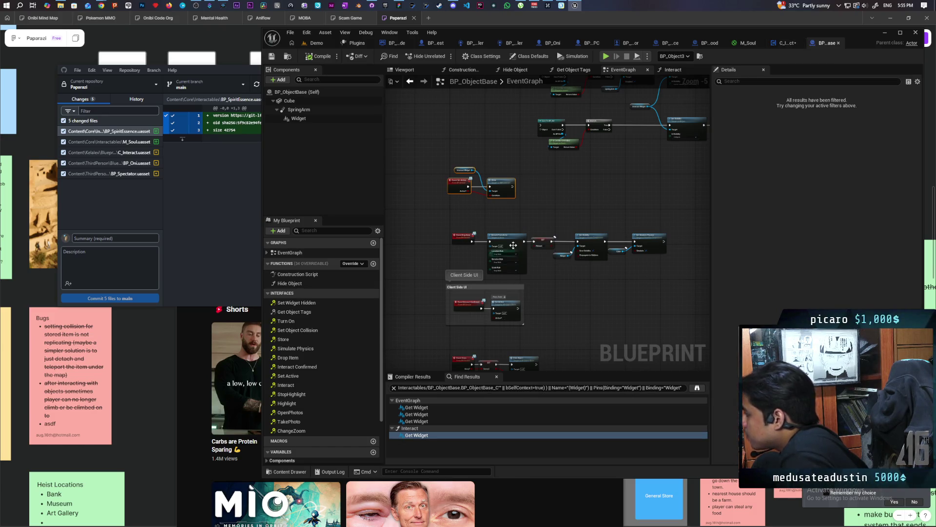
pyautogui.scroll(3, 516, 235)
pyautogui.scroll(-3, 513, 221)
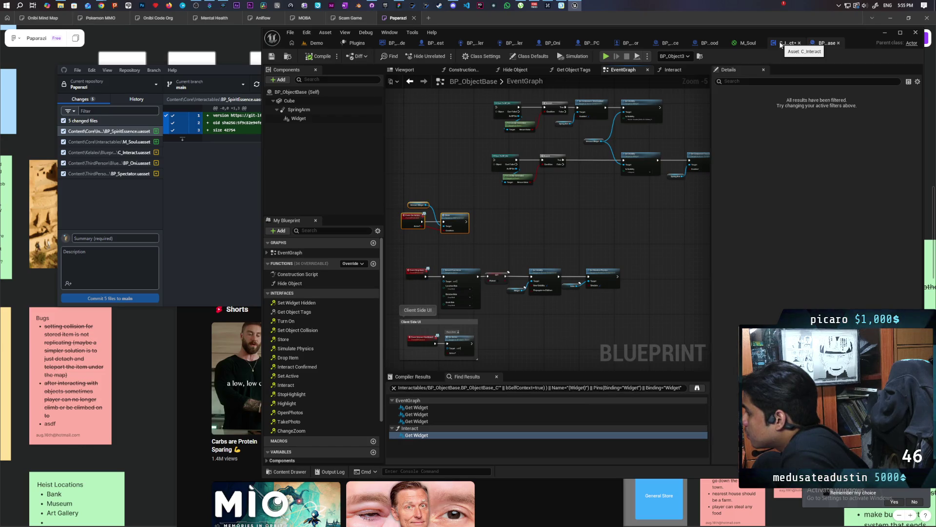
pyautogui.scroll(3, 404, 195)
pyautogui.moveTo(429, 227)
pyautogui.mouseDown()
pyautogui.moveTo(539, 330)
pyautogui.moveTo(560, 317)
pyautogui.mouseUp()
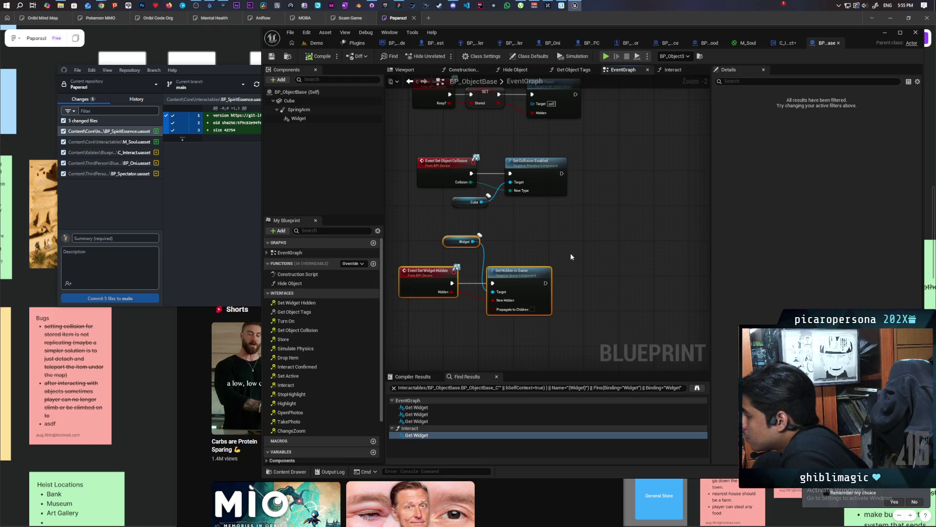
pyautogui.moveTo(566, 242)
pyautogui.mouseDown()
pyautogui.moveTo(618, 311)
pyautogui.moveTo(568, 286)
pyautogui.mouseUp()
pyautogui.scroll(-1, 568, 289)
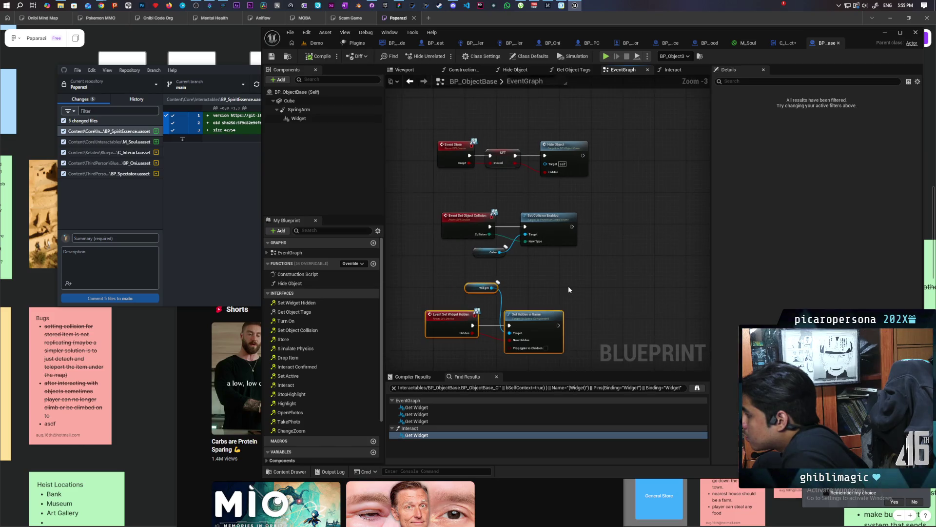
pyautogui.click(784, 45)
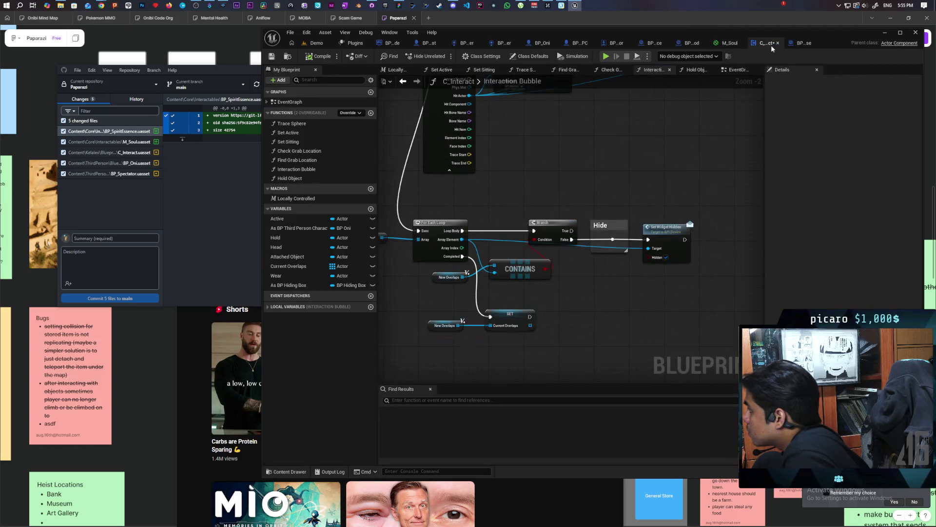
# From C_Interact's Interact comment, jump to the S Drop Item server event and follow its drop chain.
pyautogui.click(726, 45)
pyautogui.click(851, 43)
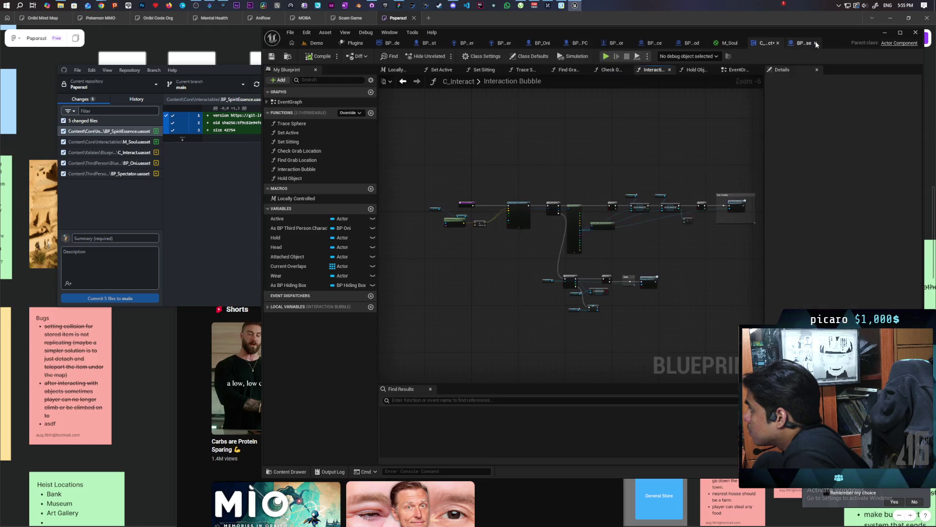
pyautogui.click(697, 70)
pyautogui.click(736, 70)
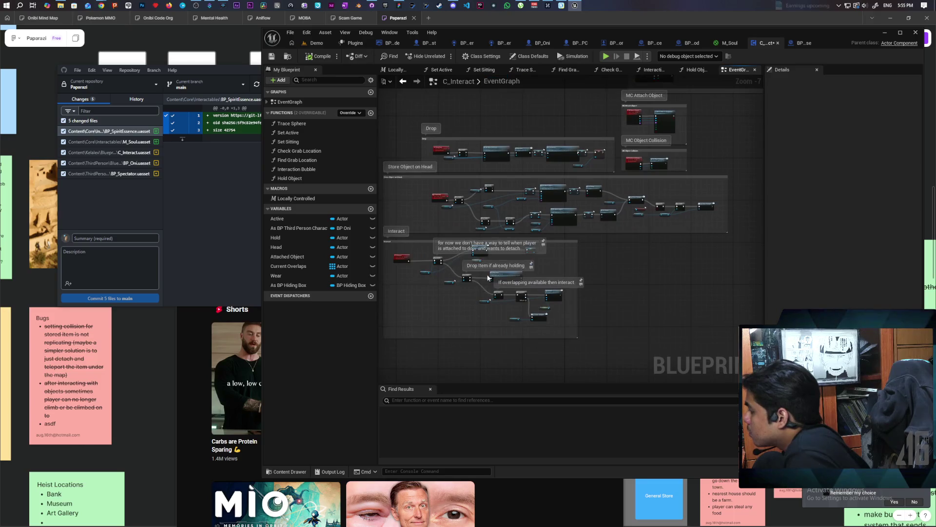
pyautogui.scroll(4, 455, 262)
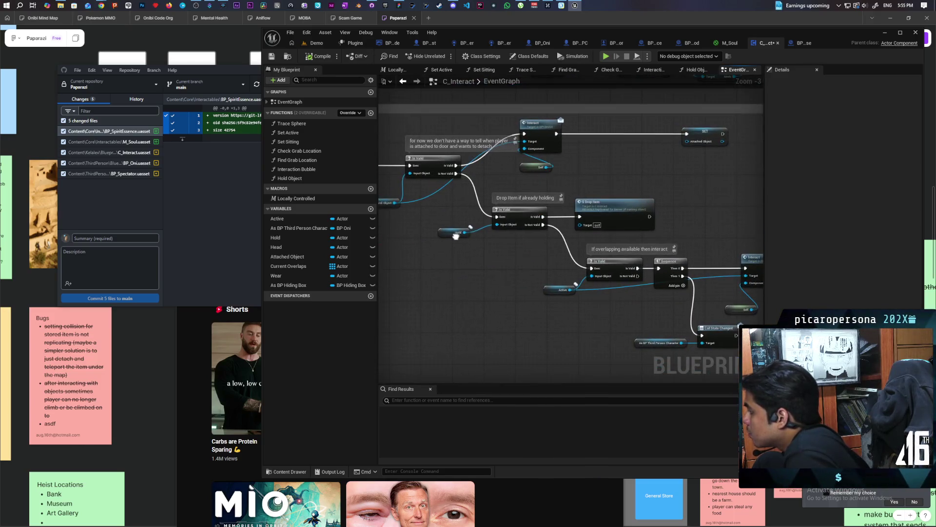
pyautogui.moveTo(657, 204)
pyautogui.mouseDown()
pyautogui.moveTo(584, 168)
pyautogui.moveTo(579, 190)
pyautogui.moveTo(651, 268)
pyautogui.mouseUp()
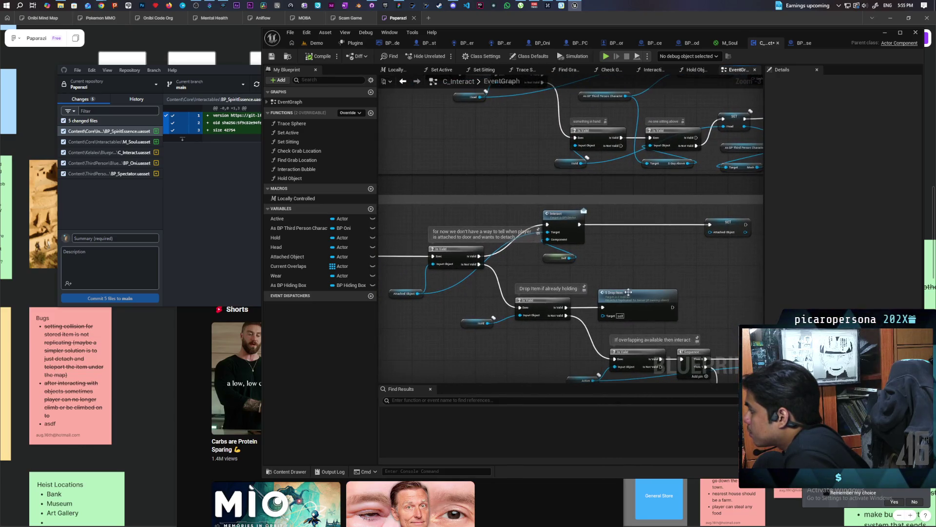
pyautogui.doubleClick(628, 297)
pyautogui.scroll(-3, 628, 296)
pyautogui.scroll(3, 567, 231)
pyautogui.moveTo(568, 230)
pyautogui.mouseDown()
pyautogui.moveTo(523, 246)
pyautogui.moveTo(439, 229)
pyautogui.moveTo(689, 222)
pyautogui.moveTo(606, 215)
pyautogui.mouseUp()
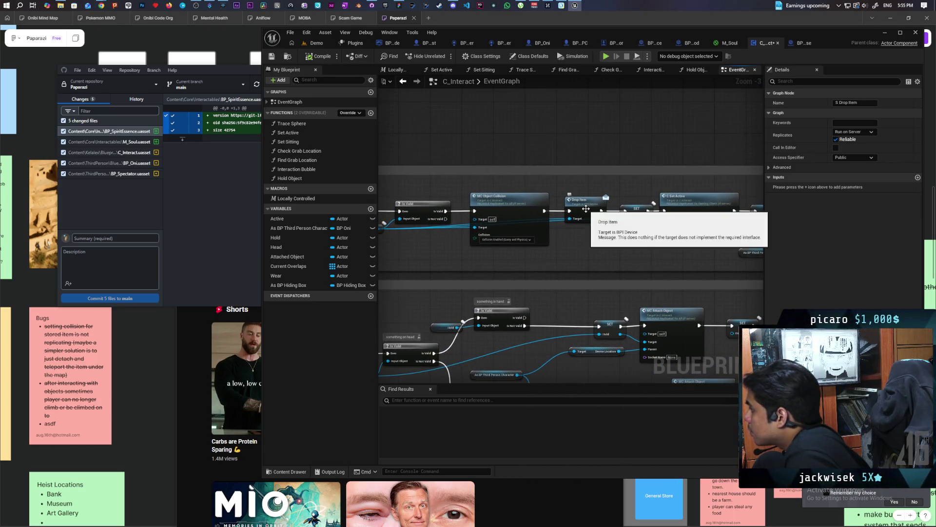
pyautogui.click(800, 44)
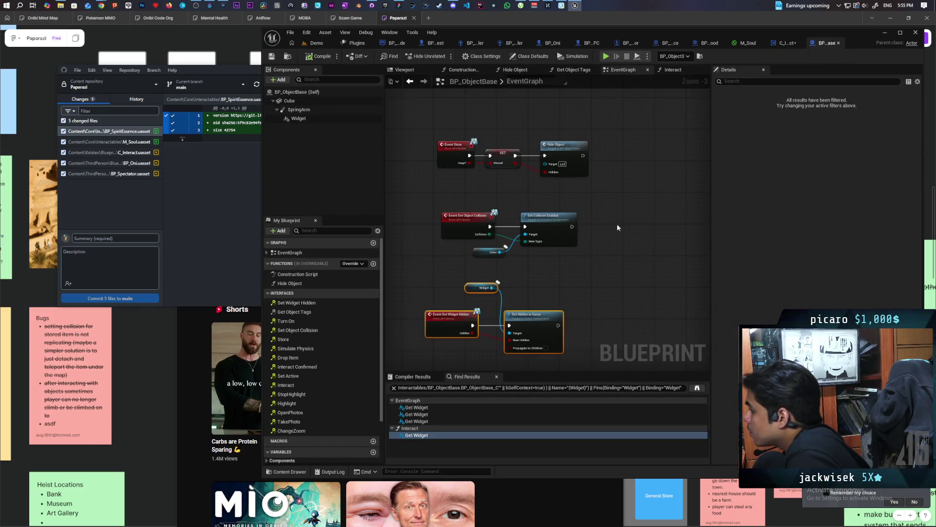
# Search for Set Widget Hidden and jump to BP_ObjectBase's existing Set Widget Hidden event.
pyautogui.scroll(-1, 612, 201)
pyautogui.moveTo(613, 202)
pyautogui.mouseDown()
pyautogui.moveTo(567, 309)
pyautogui.moveTo(548, 282)
pyautogui.moveTo(564, 278)
pyautogui.moveTo(519, 236)
pyautogui.moveTo(582, 266)
pyautogui.mouseUp()
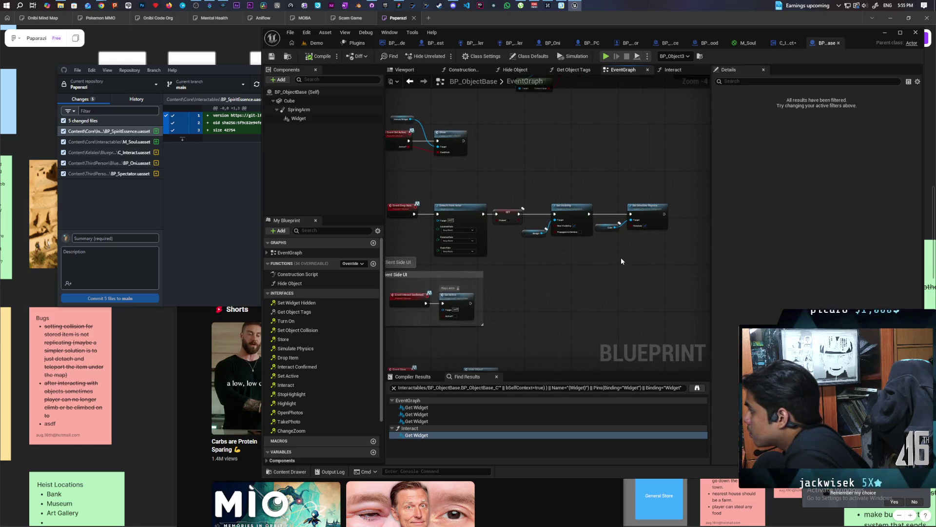
pyautogui.rightClick(552, 250)
pyautogui.write('set widget')
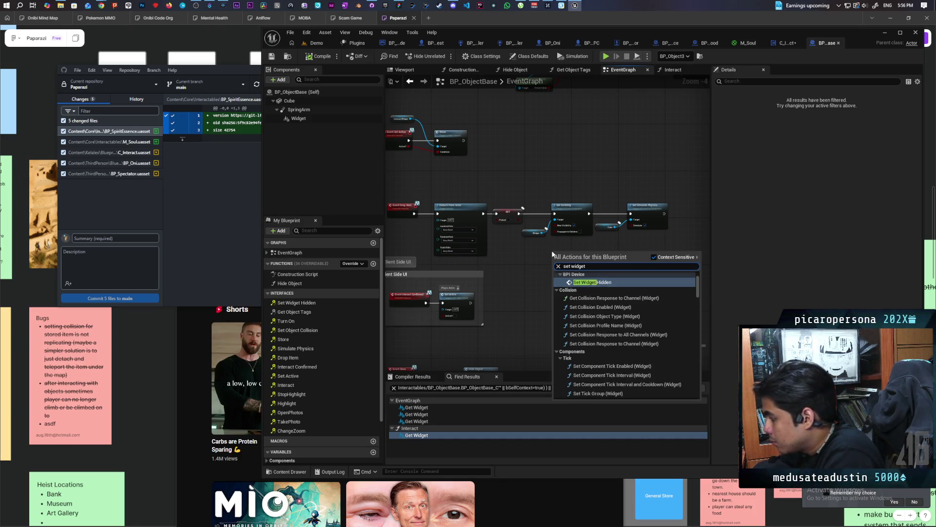
pyautogui.write(' hidden')
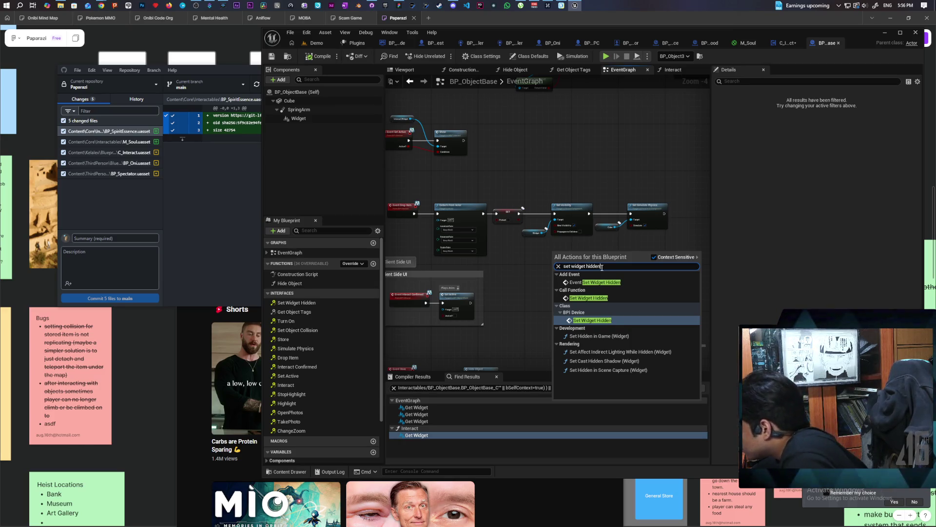
pyautogui.click(605, 283)
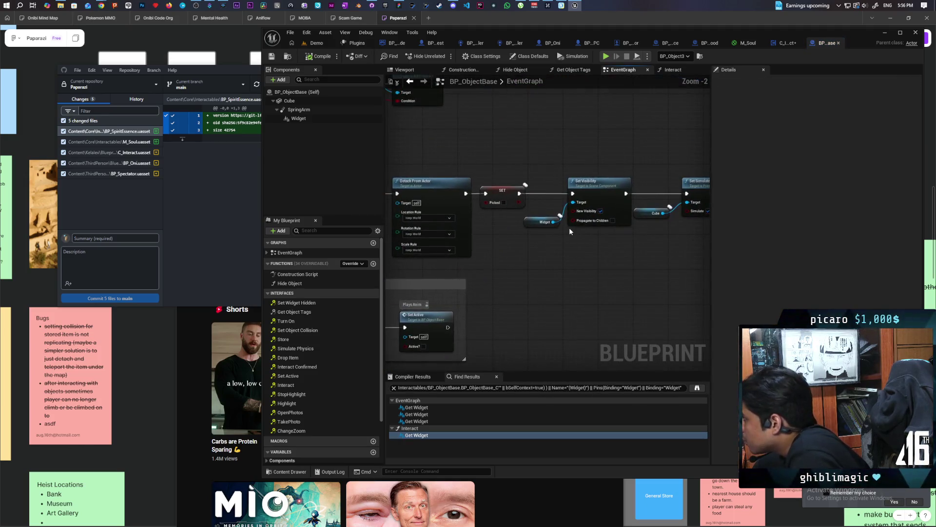
# Place a Set Widget Hidden call beside Set Simulate Physics and start a three-client play test.
pyautogui.rightClick(569, 227)
pyautogui.rightClick(566, 276)
pyautogui.write('set widget hi')
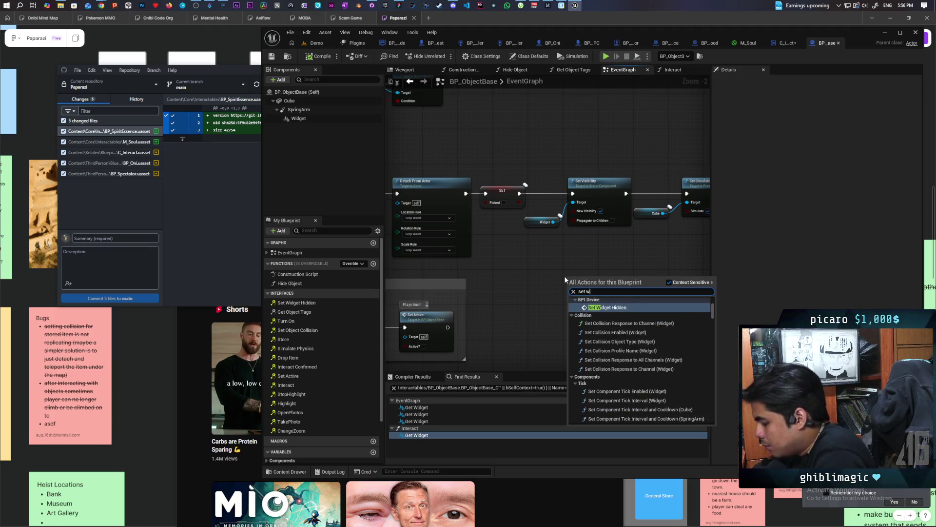
pyautogui.write('dde')
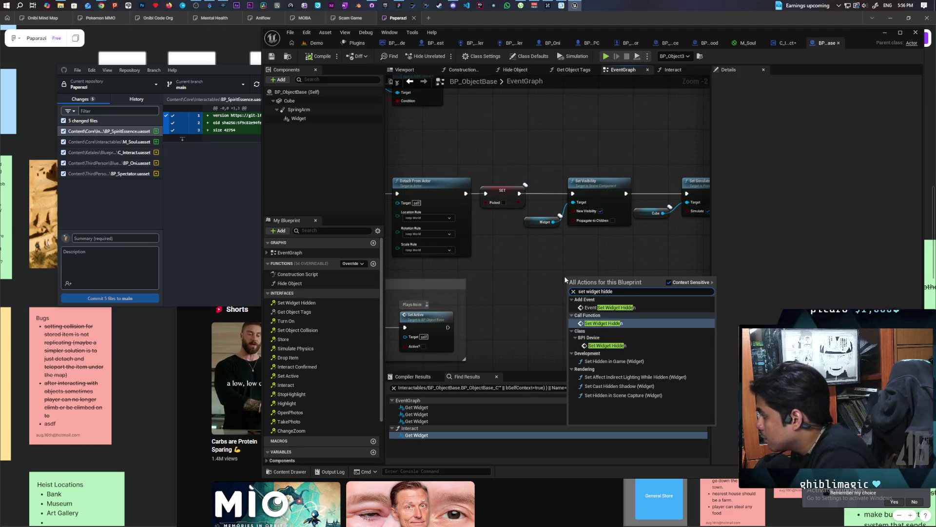
pyautogui.press('Return')
pyautogui.moveTo(646, 275); pyautogui.dragTo(559, 309)
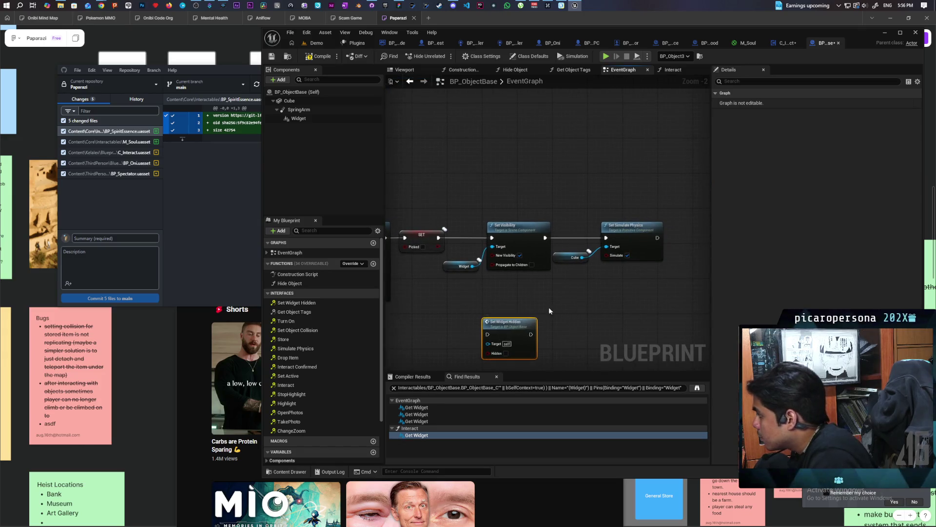
pyautogui.moveTo(503, 327)
pyautogui.mouseDown()
pyautogui.moveTo(658, 232)
pyautogui.moveTo(643, 237)
pyautogui.mouseUp()
pyautogui.scroll(-2, 581, 310)
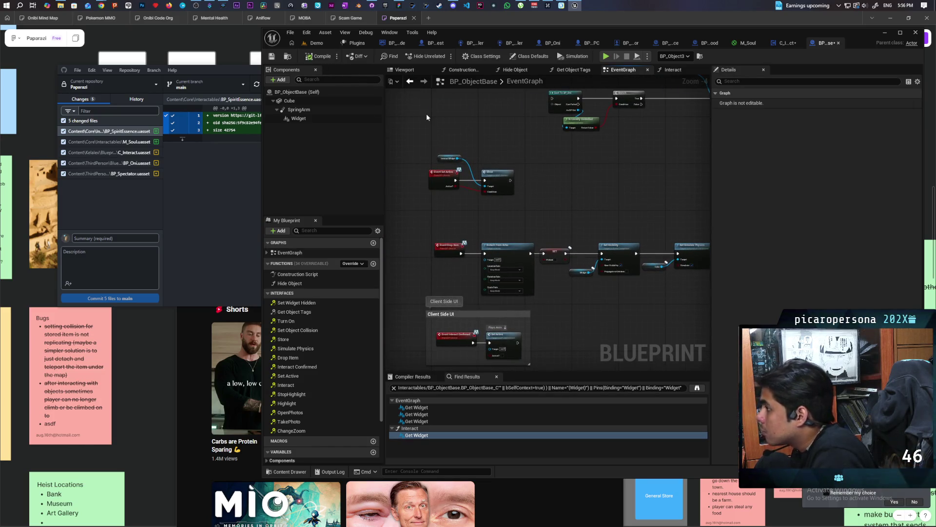
pyautogui.click(313, 42)
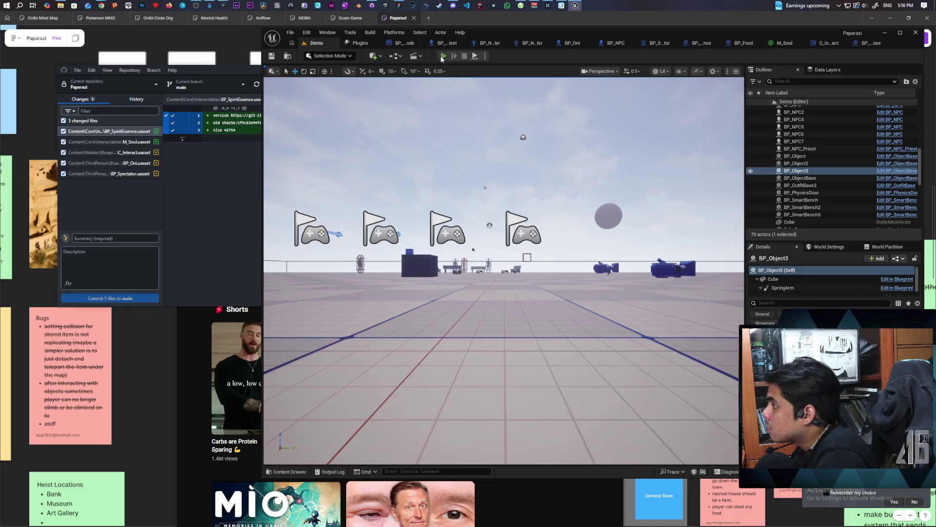
pyautogui.click(443, 56)
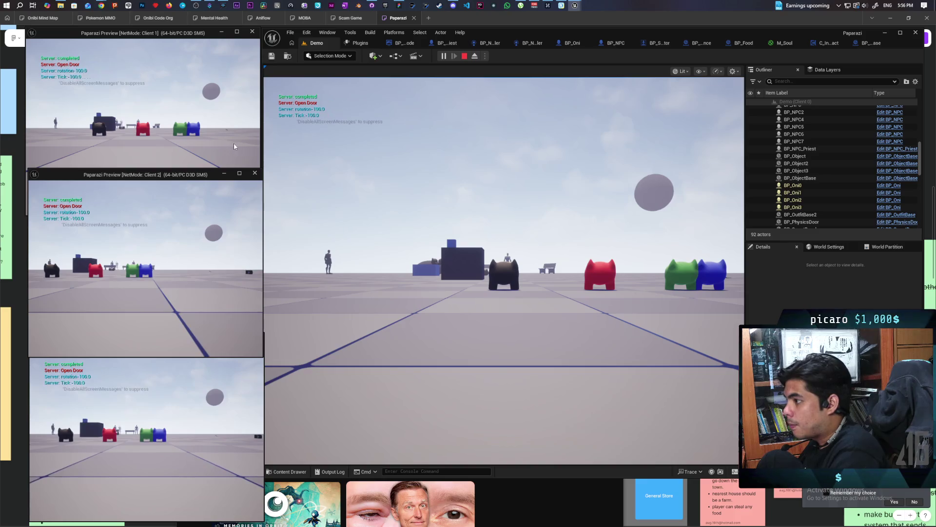
# Walk Client 1's red character to the Trenchcoat and away, then end the session.
pyautogui.press('w')
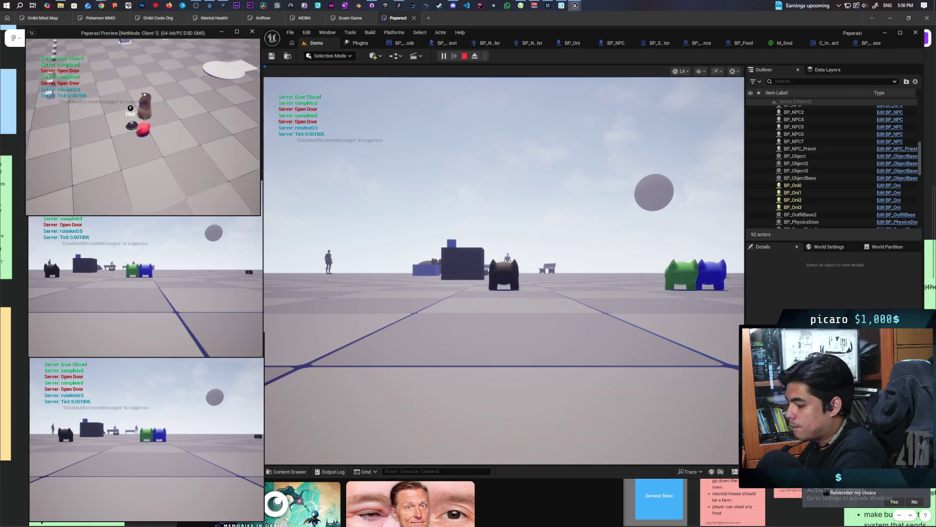
pyautogui.press('w')
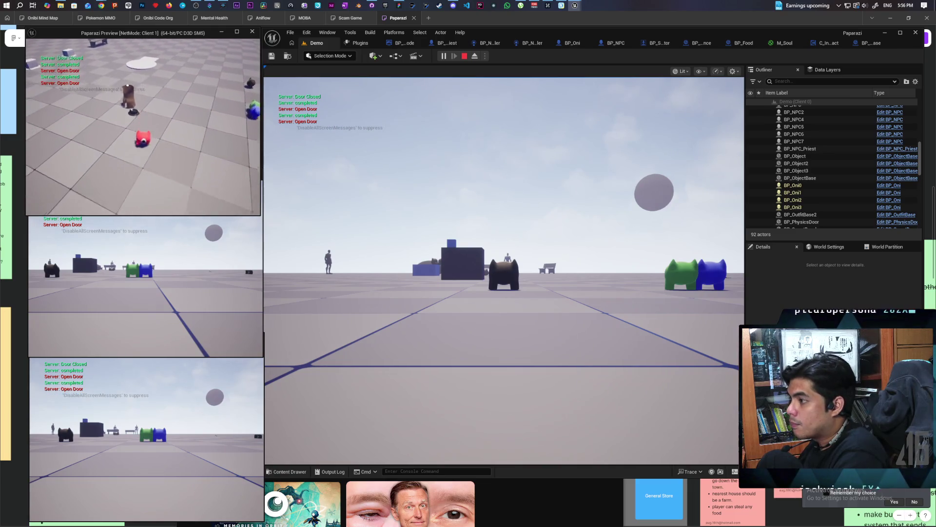
pyautogui.press('s')
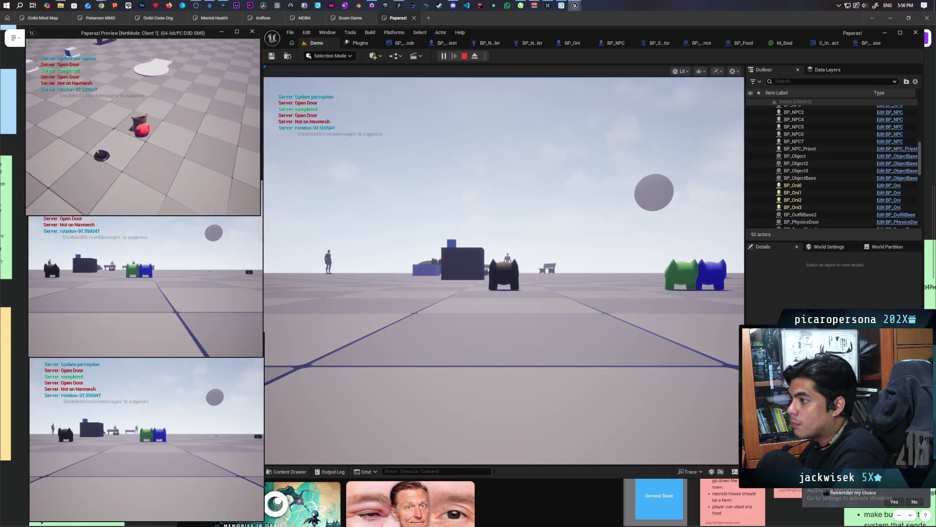
pyautogui.press('s')
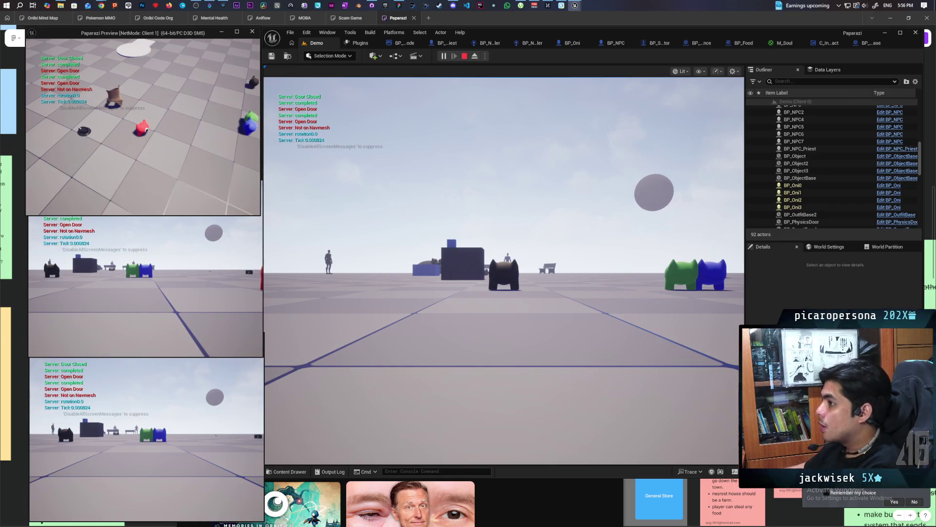
pyautogui.press('Escape')
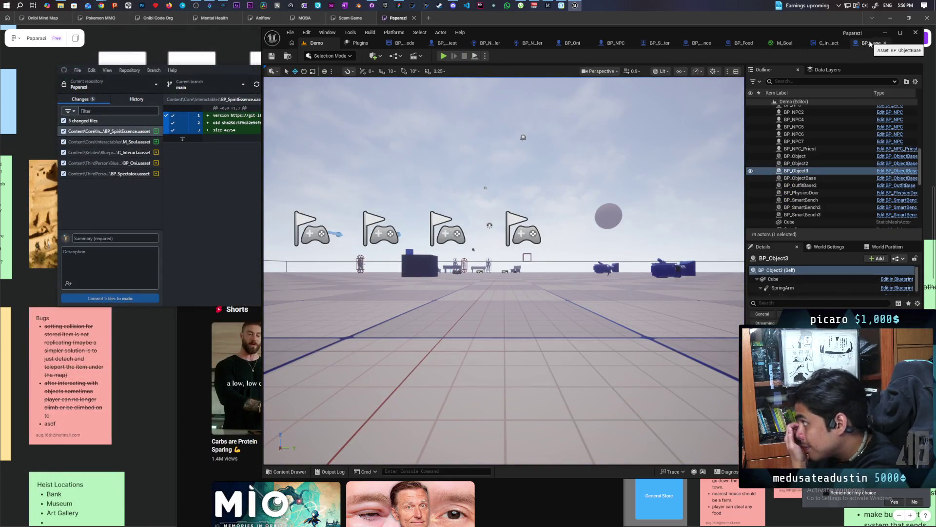
# Review BP_ObjectBase's Event Store, collision and Set Widget Hidden events, then launch a three-client Demo session.
pyautogui.click(865, 44)
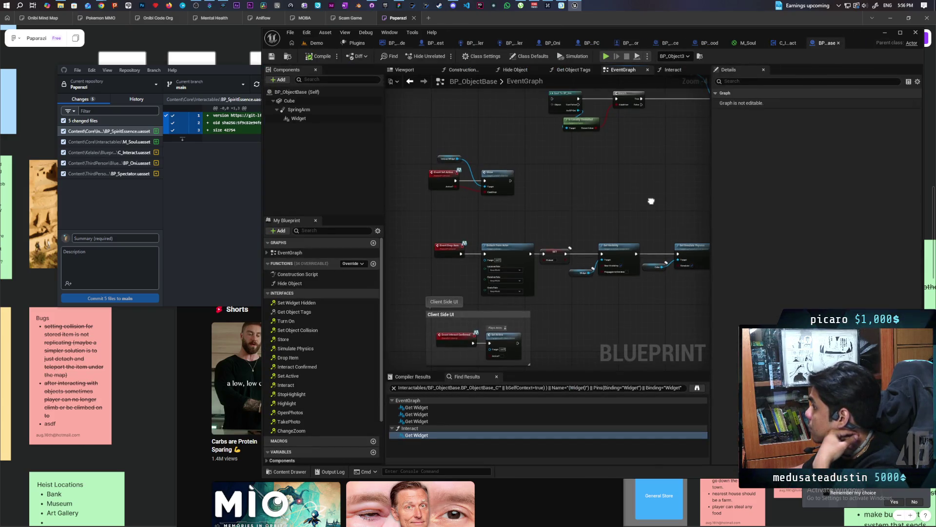
pyautogui.moveTo(649, 200); pyautogui.dragTo(478, 181)
pyautogui.scroll(-3, 478, 185)
pyautogui.scroll(4, 525, 289)
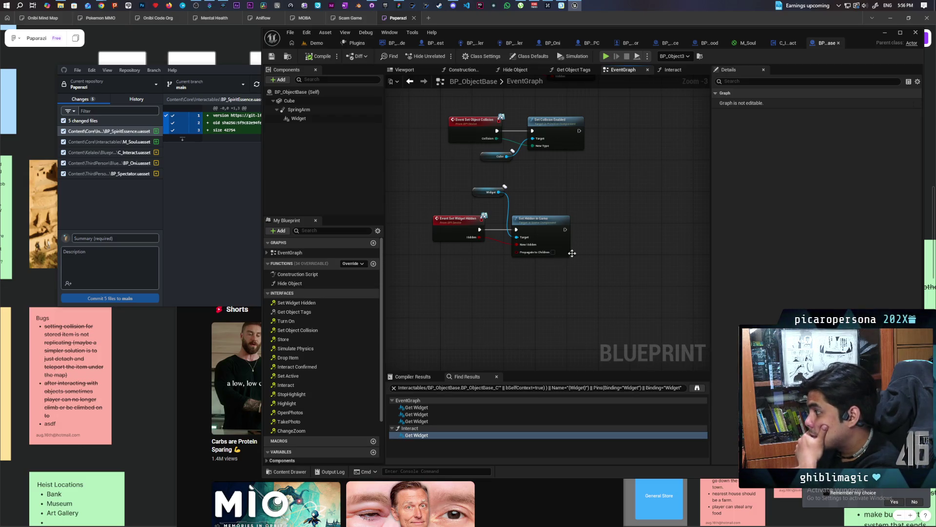
pyautogui.moveTo(620, 197); pyautogui.dragTo(591, 256)
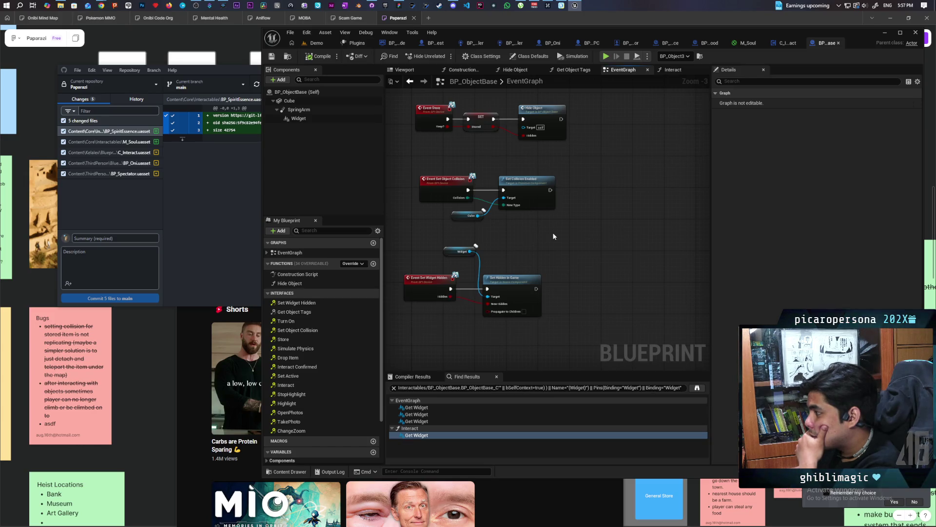
pyautogui.scroll(1, 535, 233)
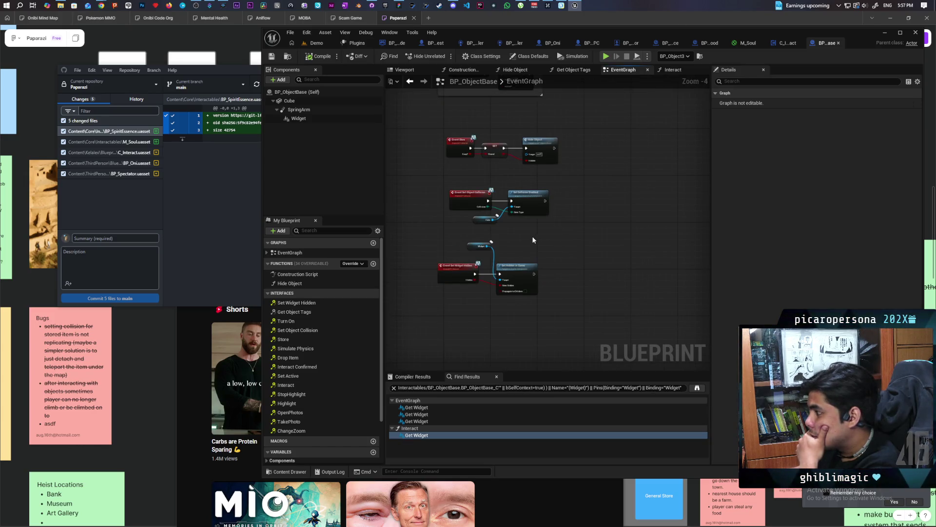
pyautogui.moveTo(533, 240); pyautogui.dragTo(522, 323)
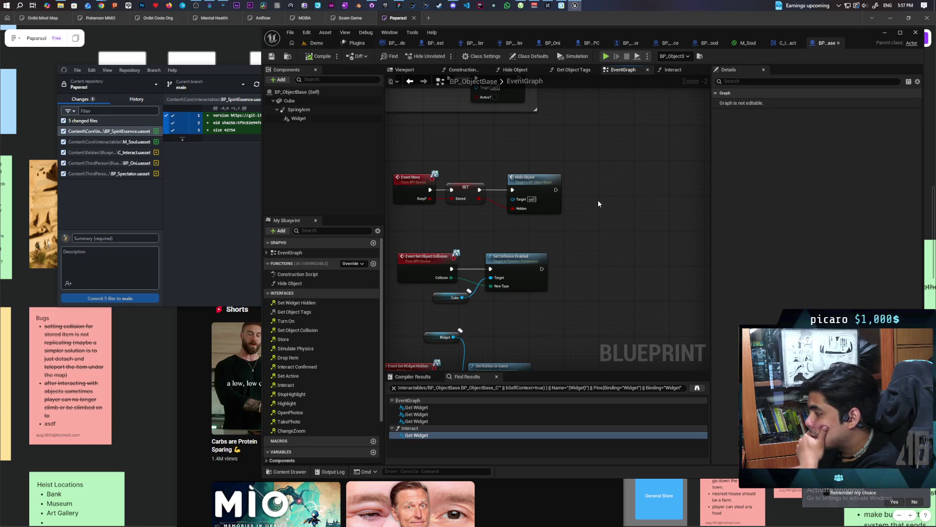
pyautogui.click(317, 43)
pyautogui.hotkey('alt', 'p')
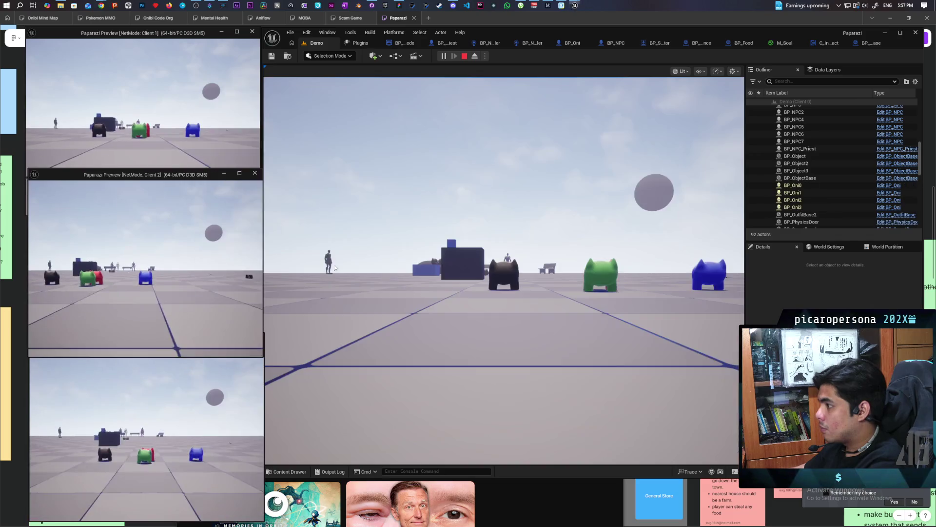
# Pick up and drop the hat, check the Food, Item and Trenchcoat prompts, then stop play.
pyautogui.press('w')
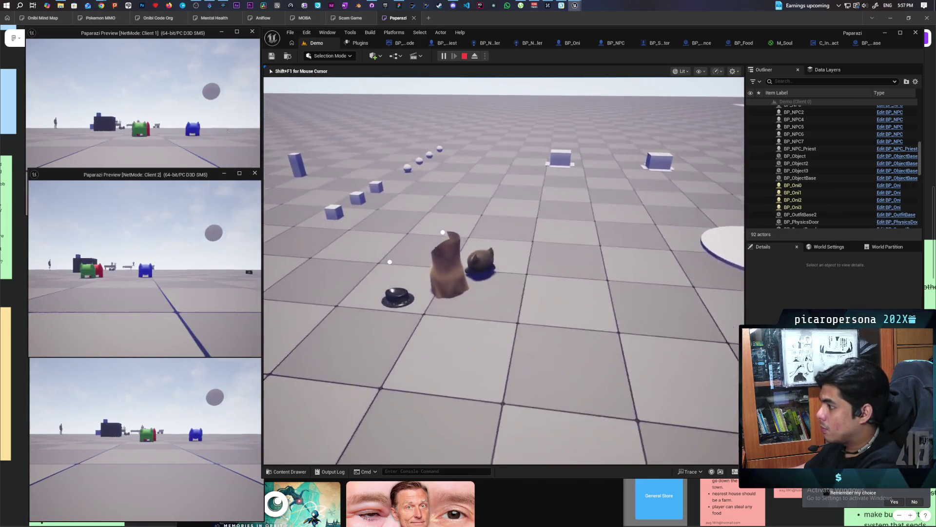
pyautogui.press('f')
pyautogui.press('w')
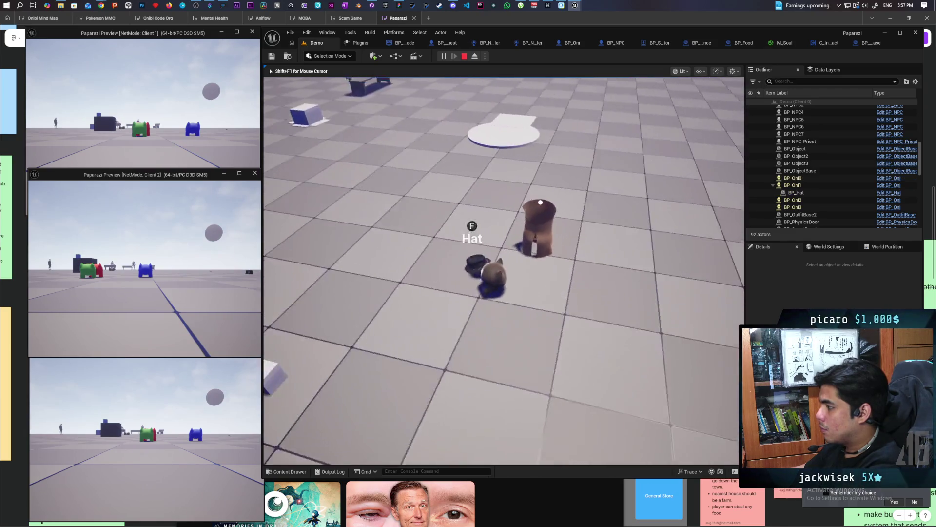
pyautogui.press('a')
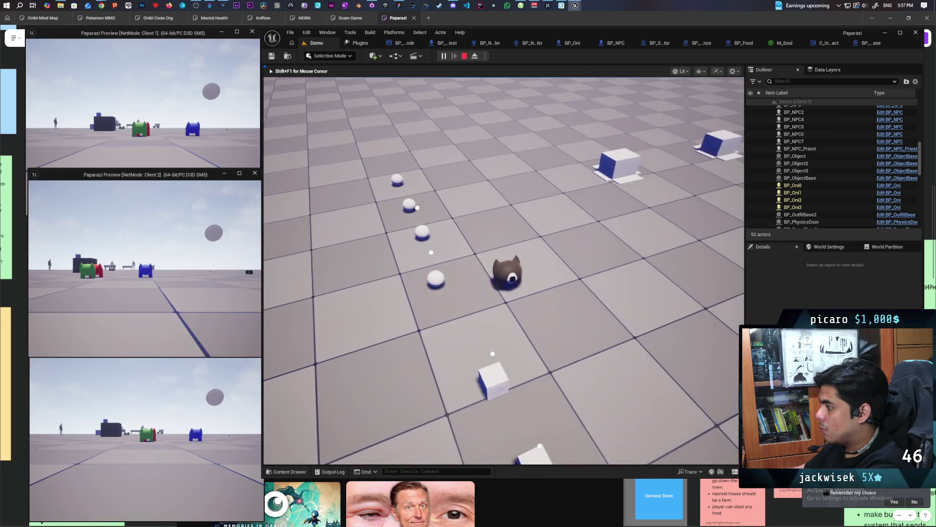
pyautogui.press('f')
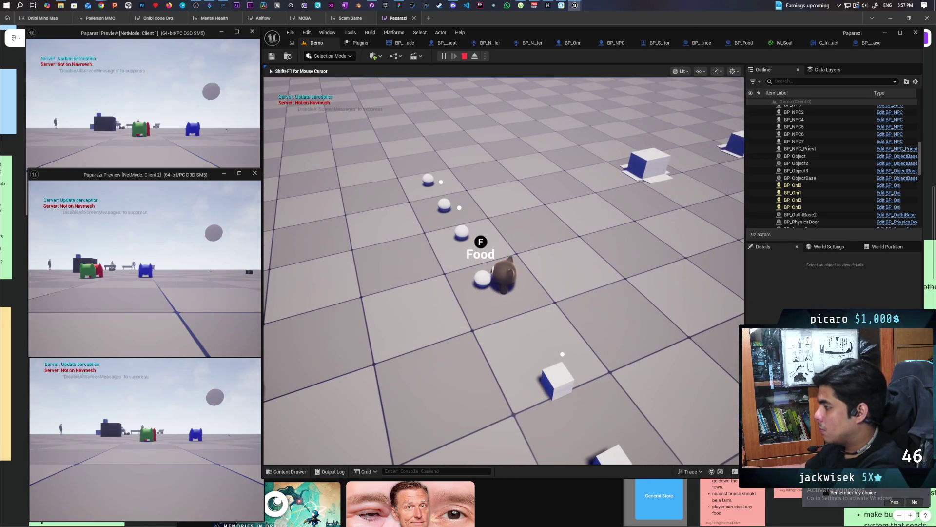
pyautogui.press('e')
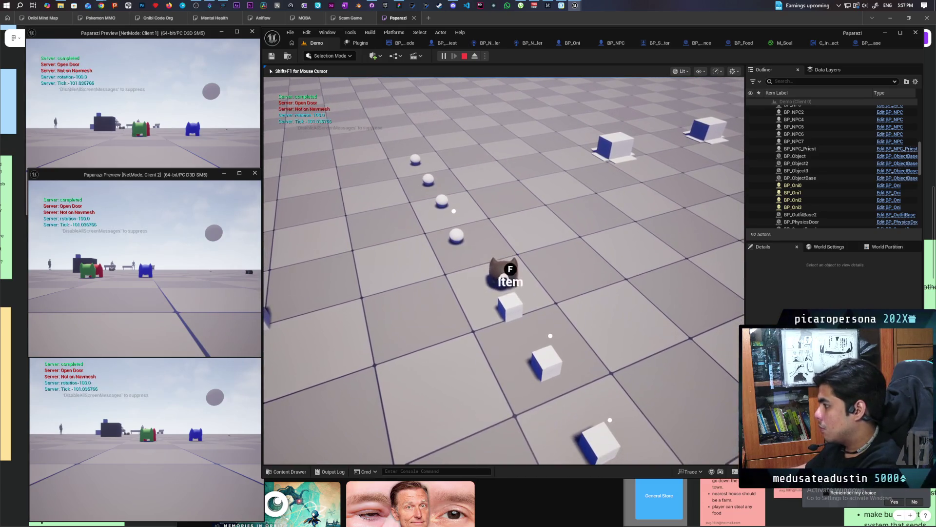
pyautogui.press('d')
pyautogui.press('w')
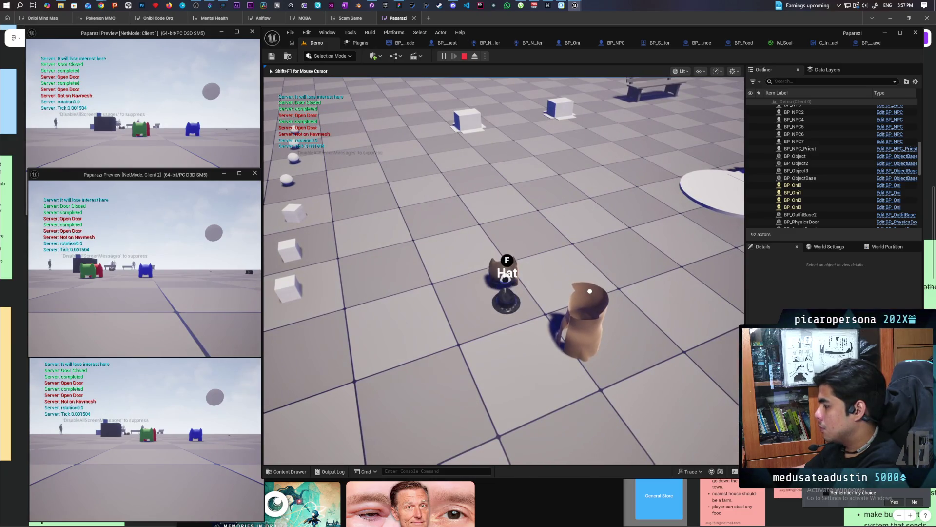
pyautogui.press('w')
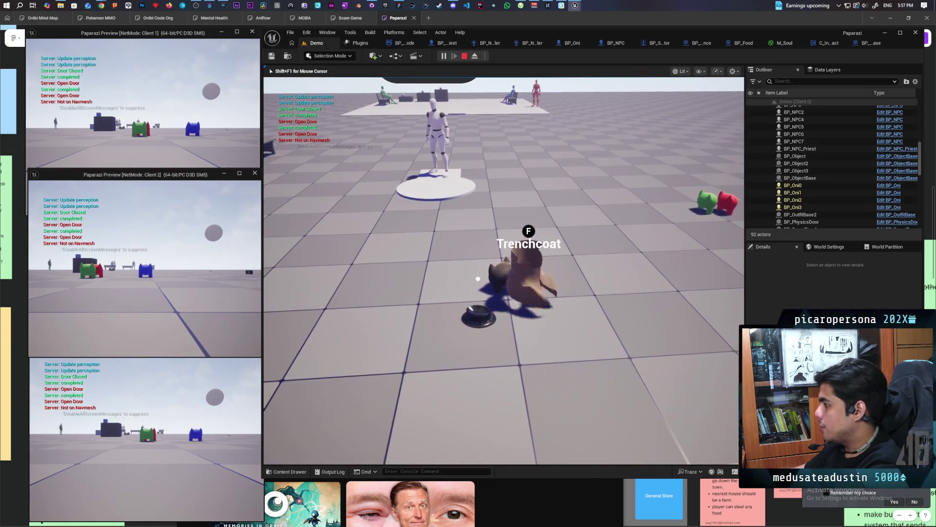
pyautogui.press('s')
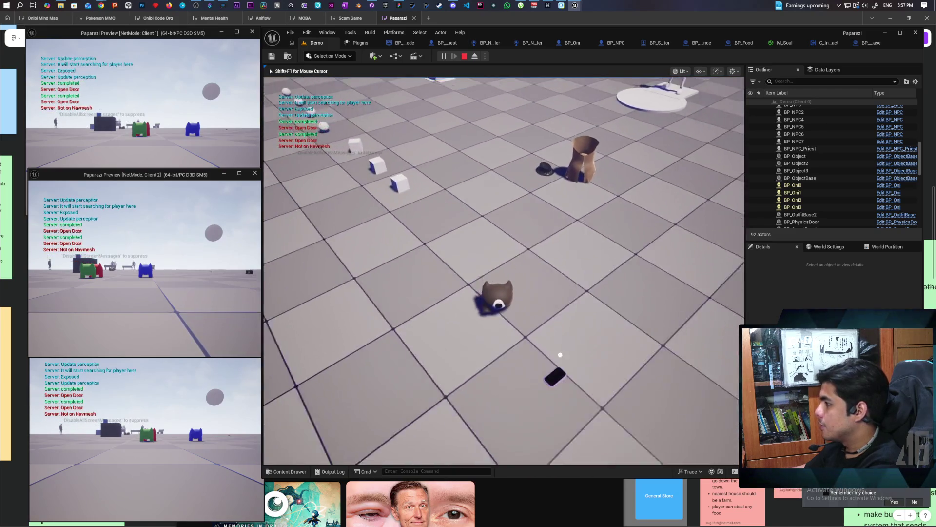
pyautogui.press('Escape')
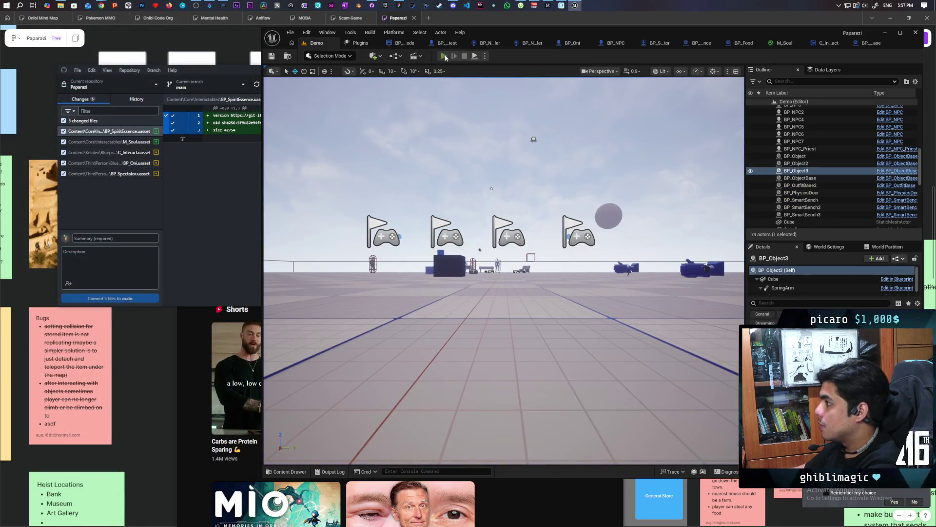
# Run a second session, moving Client 1's red character to the brown NPC, then stop.
pyautogui.hotkey('alt', 'p')
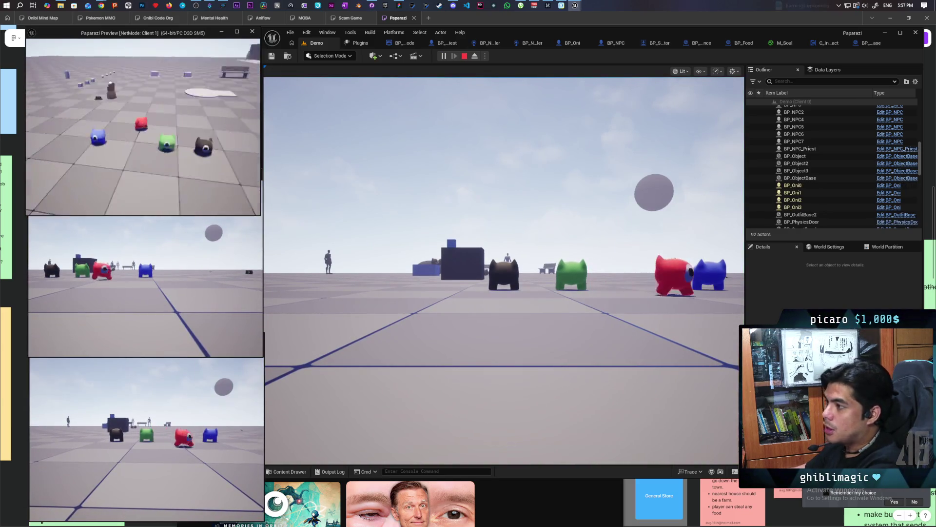
pyautogui.press('w')
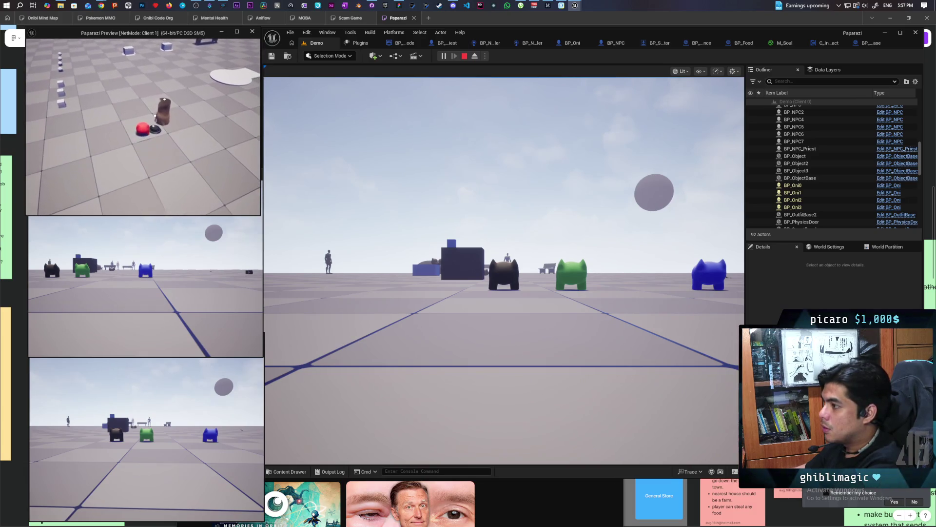
pyautogui.press('e')
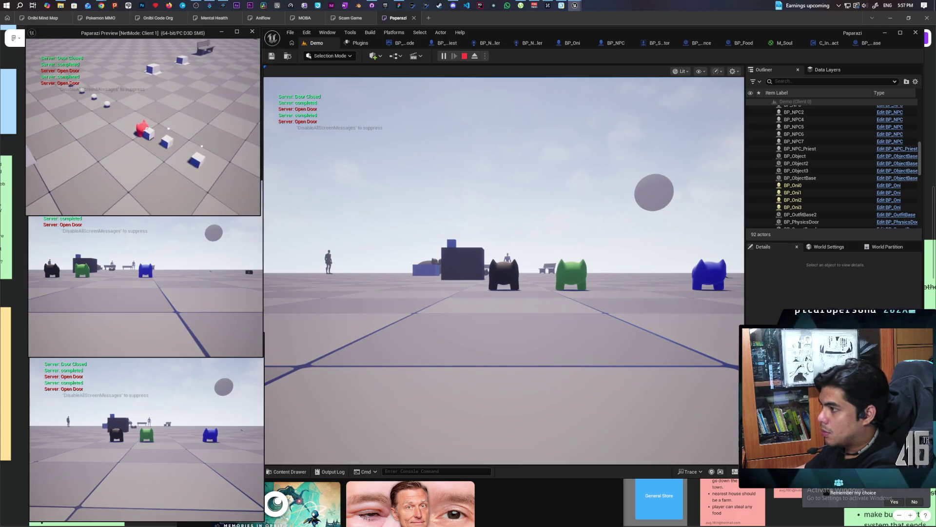
pyautogui.press('Escape')
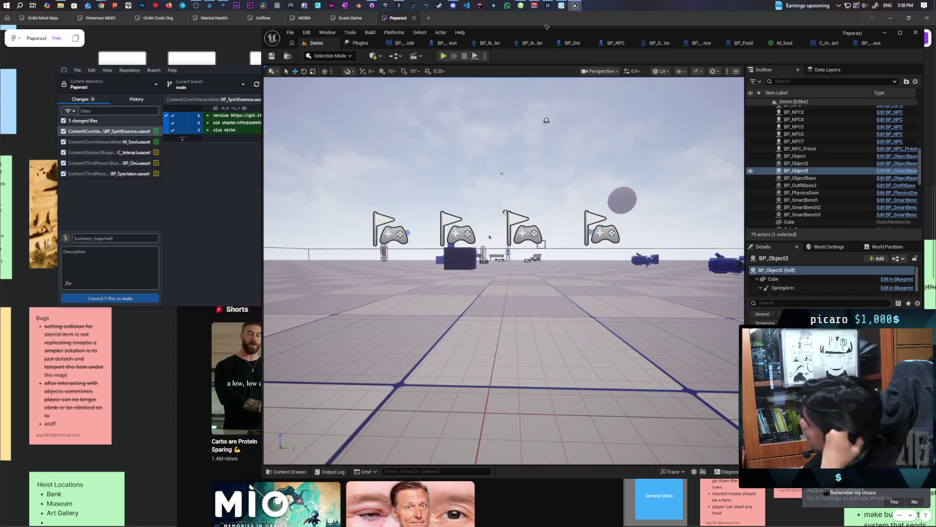
pyautogui.click(824, 43)
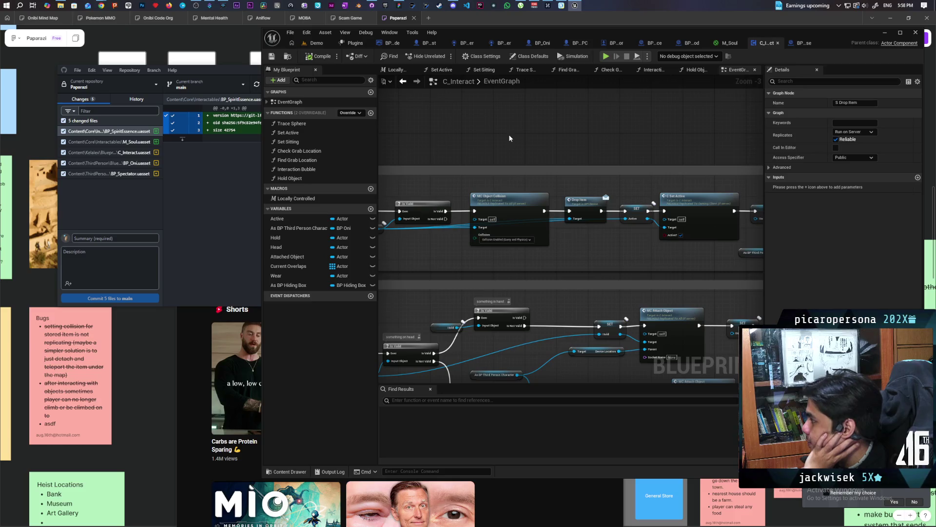
# Frame C_Interact's Interact block with its Attached Object, Hold and Active Is Valid checks, editor maximized.
pyautogui.scroll(-2, 509, 138)
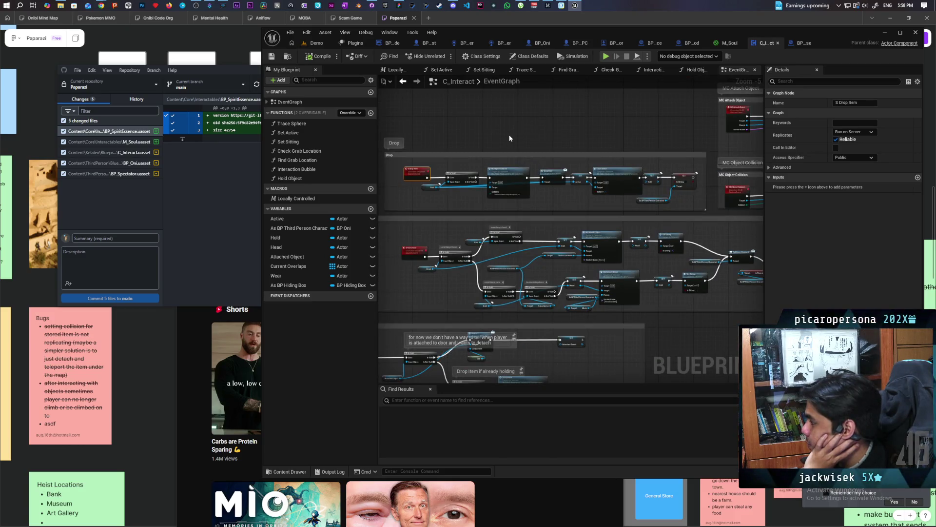
pyautogui.scroll(-3, 509, 138)
pyautogui.scroll(3, 445, 291)
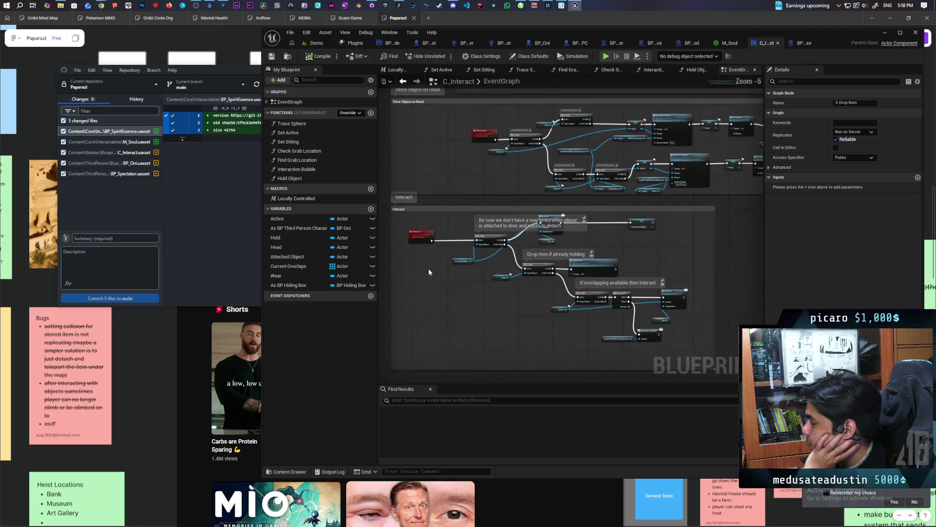
pyautogui.scroll(1, 439, 284)
pyautogui.moveTo(437, 282)
pyautogui.mouseDown()
pyautogui.moveTo(467, 282)
pyautogui.moveTo(418, 282)
pyautogui.moveTo(493, 274)
pyautogui.moveTo(454, 281)
pyautogui.moveTo(475, 268)
pyautogui.moveTo(484, 300)
pyautogui.moveTo(455, 278)
pyautogui.moveTo(539, 295)
pyautogui.moveTo(491, 284)
pyautogui.moveTo(465, 259)
pyautogui.moveTo(605, 272)
pyautogui.mouseUp()
pyautogui.scroll(-1, 455, 278)
pyautogui.scroll(4, 445, 277)
pyautogui.doubleClick(828, 43)
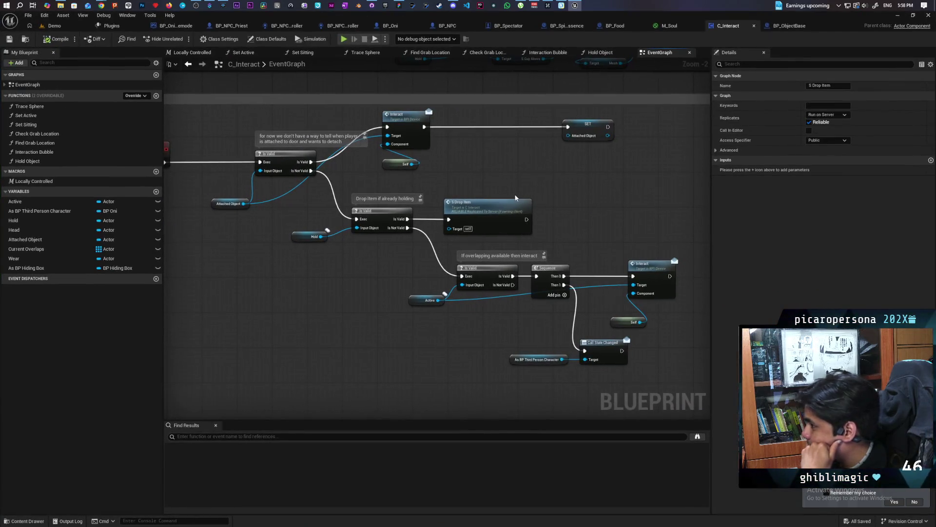
pyautogui.moveTo(331, 301); pyautogui.dragTo(390, 293)
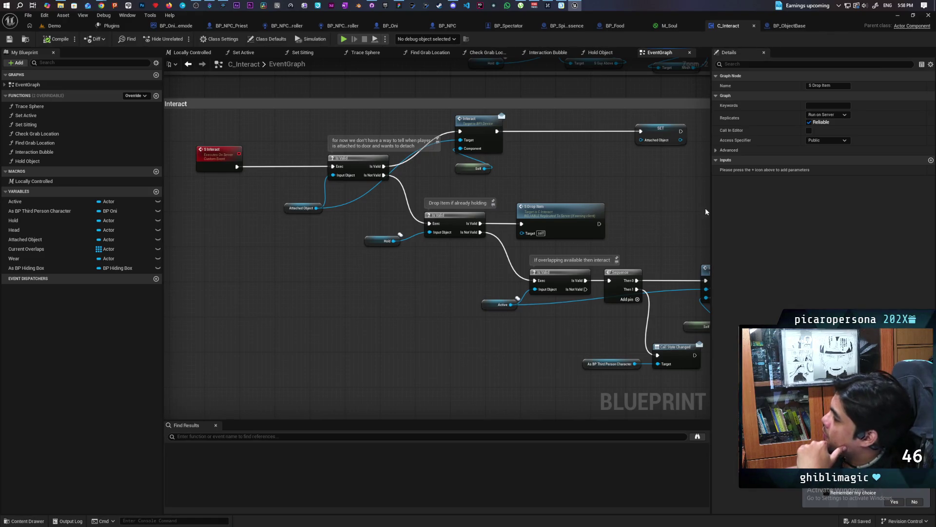
pyautogui.moveTo(711, 213)
pyautogui.mouseDown()
pyautogui.moveTo(807, 222)
pyautogui.moveTo(793, 225)
pyautogui.mouseUp()
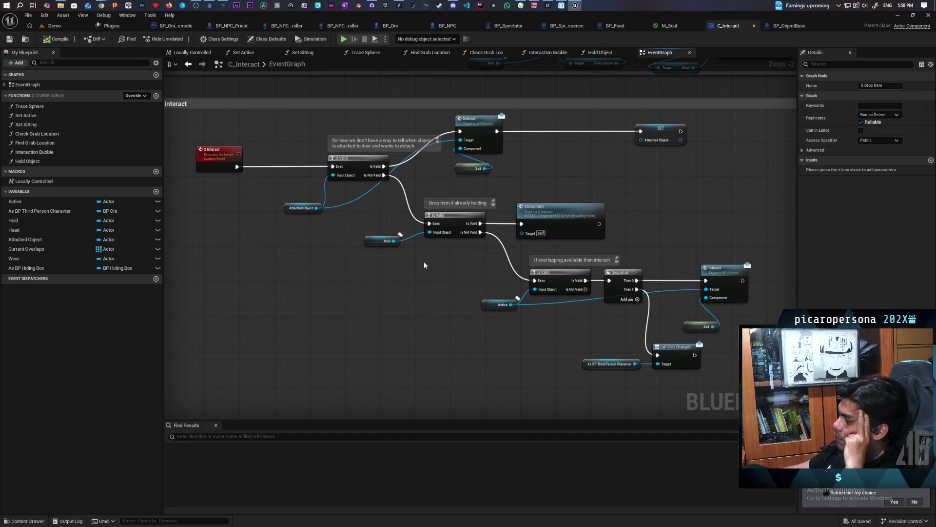
pyautogui.moveTo(427, 273); pyautogui.dragTo(435, 331)
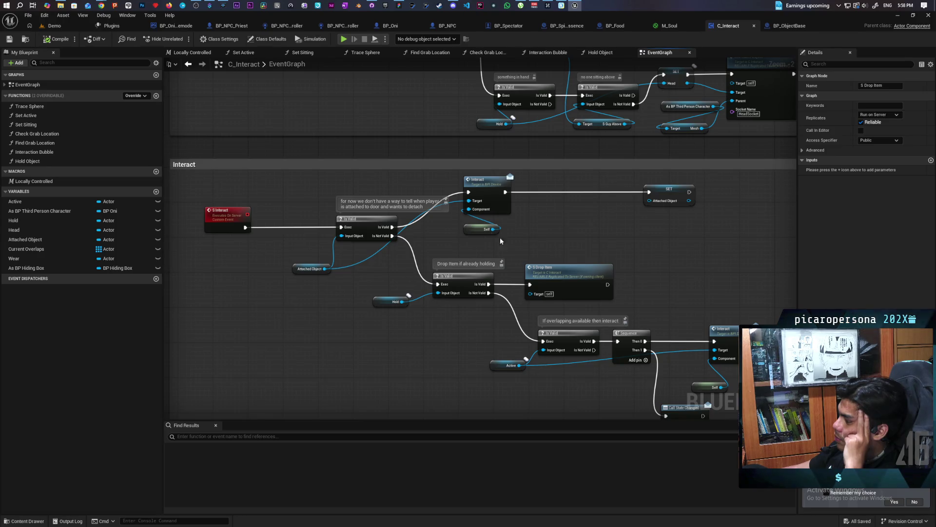
pyautogui.moveTo(545, 332); pyautogui.dragTo(502, 309)
pyautogui.moveTo(387, 329); pyautogui.dragTo(507, 339)
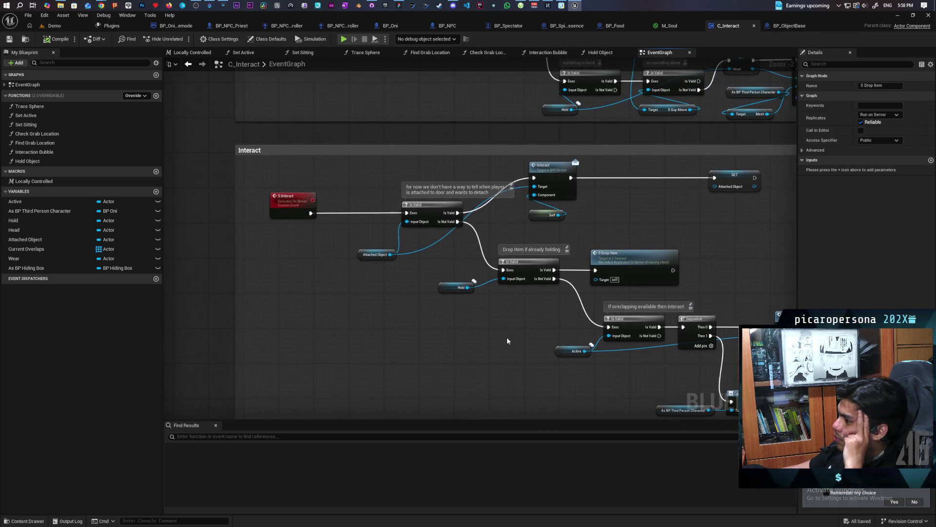
pyautogui.moveTo(285, 217); pyautogui.dragTo(301, 180)
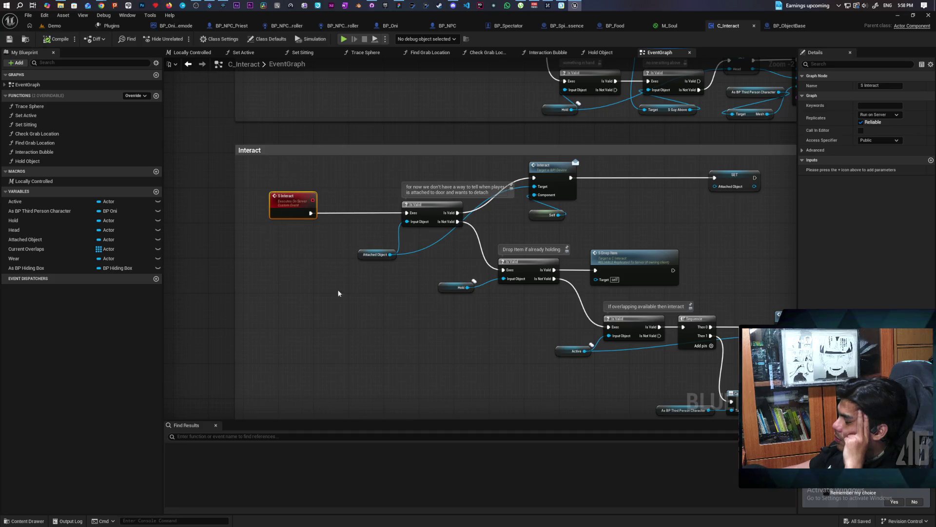
pyautogui.moveTo(560, 294)
pyautogui.mouseDown()
pyautogui.moveTo(495, 273)
pyautogui.moveTo(511, 306)
pyautogui.moveTo(688, 283)
pyautogui.moveTo(716, 246)
pyautogui.moveTo(712, 261)
pyautogui.mouseUp()
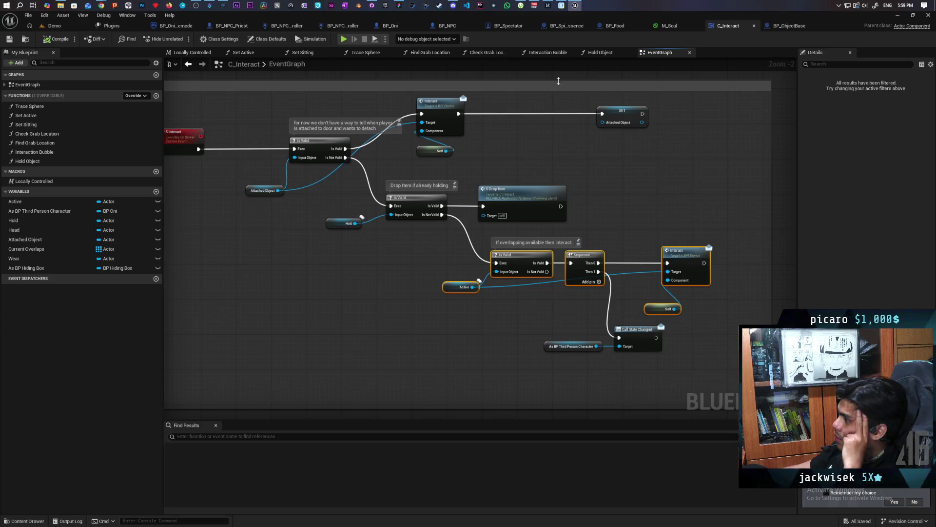
# Bring BP_ObjectBase's Drop Item and Client Side UI events into view in the EventGraph.
pyautogui.click(777, 27)
pyautogui.scroll(-3, 433, 221)
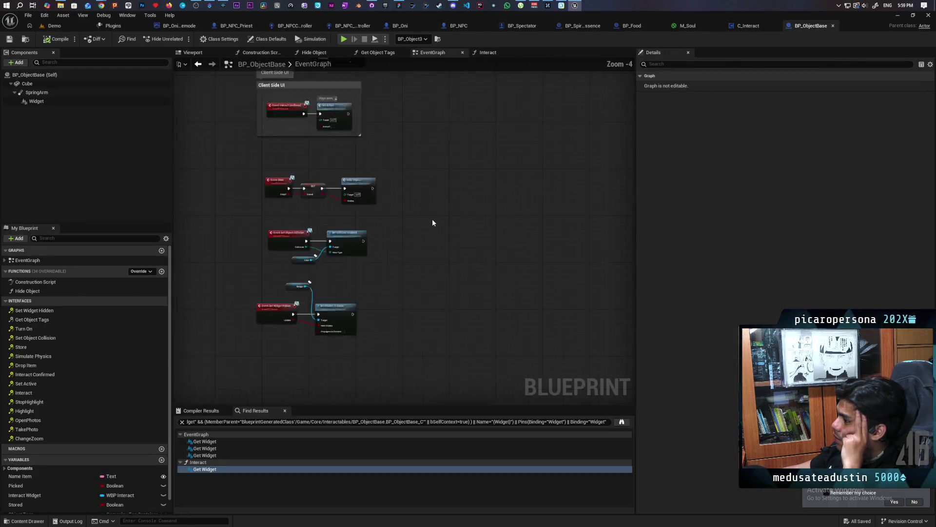
pyautogui.scroll(2, 428, 244)
pyautogui.moveTo(455, 245)
pyautogui.mouseDown()
pyautogui.moveTo(454, 275)
pyautogui.moveTo(423, 320)
pyautogui.moveTo(422, 348)
pyautogui.mouseUp()
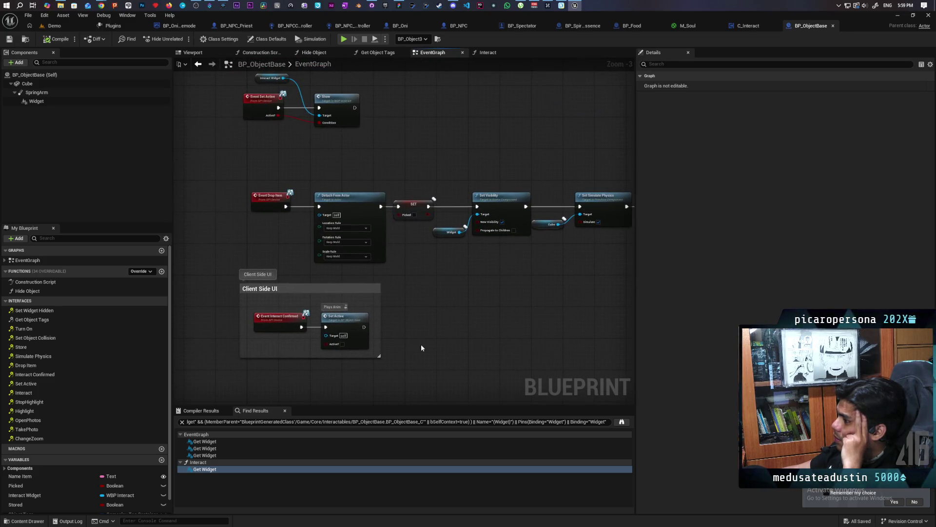
# Inspect the visibility nodes in BP_ObjectBase's Interact function graph.
pyautogui.click(487, 56)
pyautogui.moveTo(397, 280)
pyautogui.mouseDown()
pyautogui.moveTo(380, 324)
pyautogui.moveTo(299, 313)
pyautogui.moveTo(320, 335)
pyautogui.moveTo(268, 324)
pyautogui.moveTo(325, 355)
pyautogui.moveTo(293, 324)
pyautogui.moveTo(350, 301)
pyautogui.mouseUp()
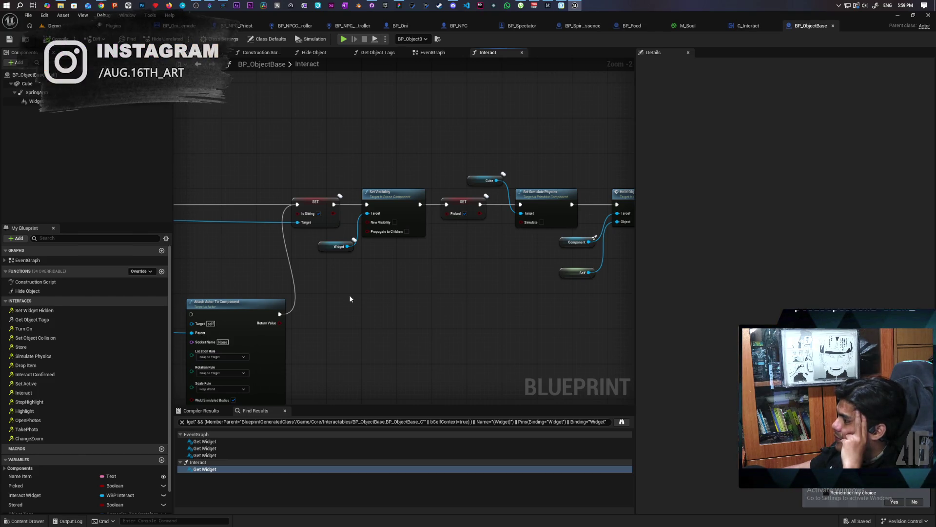
pyautogui.scroll(1, 365, 284)
pyautogui.moveTo(366, 284)
pyautogui.mouseDown()
pyautogui.moveTo(348, 305)
pyautogui.moveTo(434, 305)
pyautogui.mouseUp()
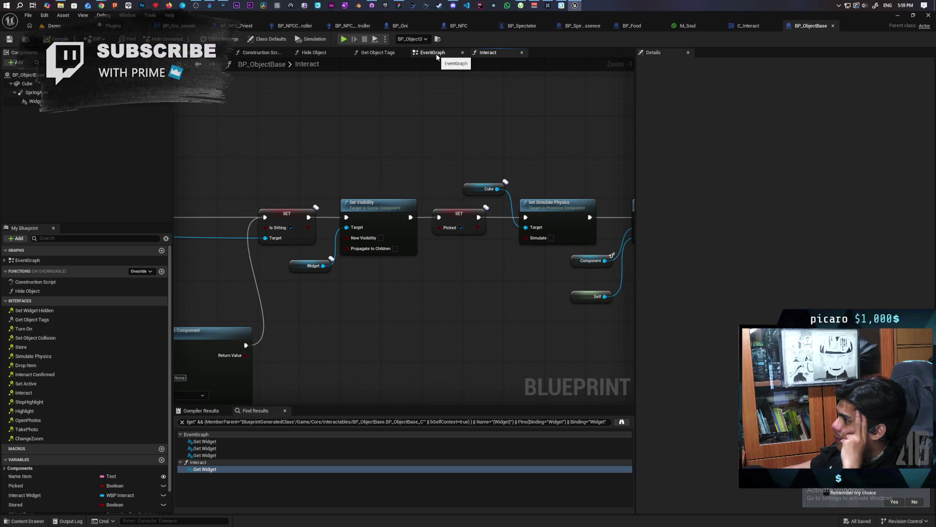
# Return to the EventGraph and frame the Drop Item event chain.
pyautogui.click(438, 58)
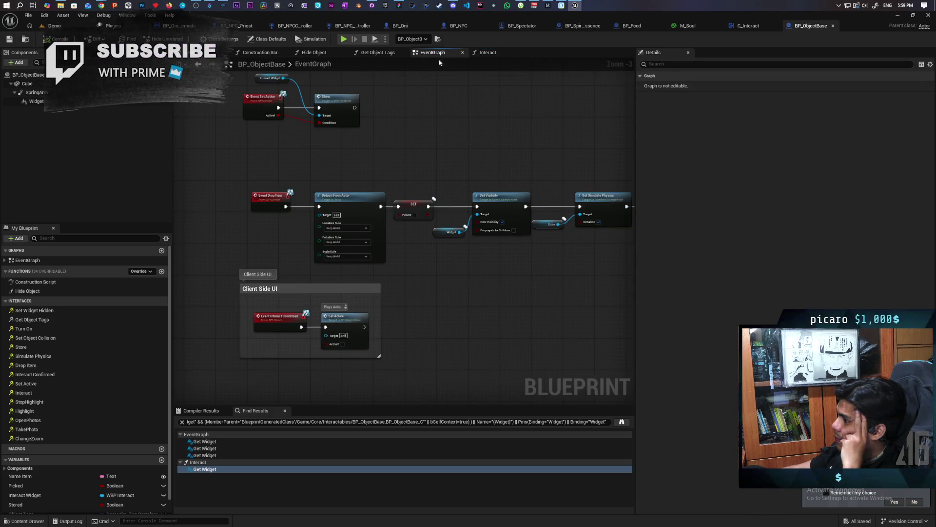
pyautogui.moveTo(424, 146)
pyautogui.mouseDown()
pyautogui.moveTo(378, 370)
pyautogui.moveTo(334, 297)
pyautogui.moveTo(306, 347)
pyautogui.moveTo(311, 334)
pyautogui.moveTo(320, 347)
pyautogui.moveTo(366, 173)
pyautogui.moveTo(413, 171)
pyautogui.moveTo(393, 161)
pyautogui.mouseUp()
pyautogui.scroll(-1, 381, 164)
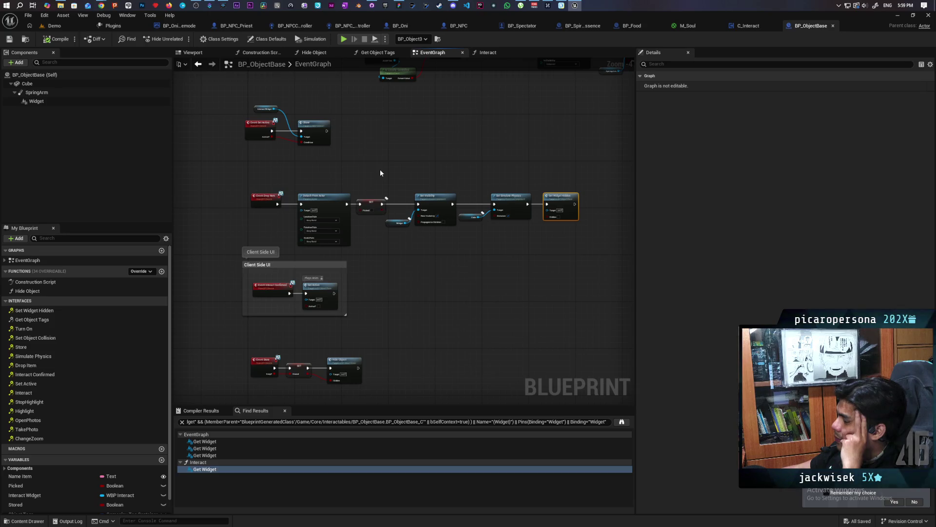
pyautogui.scroll(1, 381, 173)
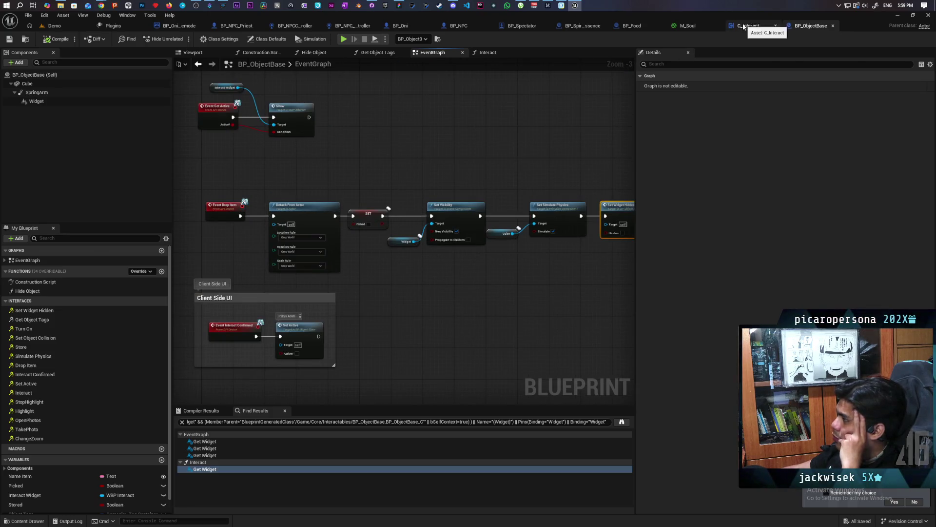
# In C_Interact, select S Drop Item and trace MC Object Collision, Drop Item and C Set Active.
pyautogui.click(743, 26)
pyautogui.scroll(-3, 393, 318)
pyautogui.scroll(5, 434, 242)
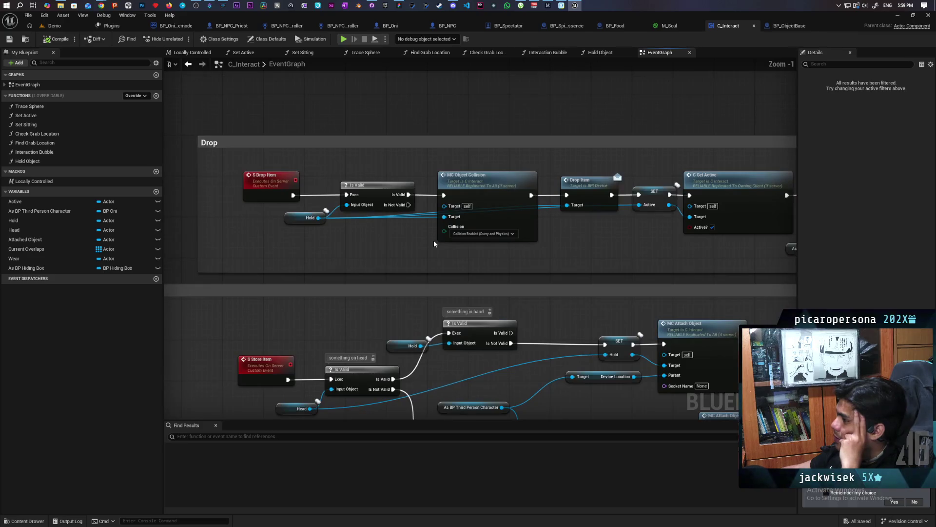
pyautogui.click(274, 191)
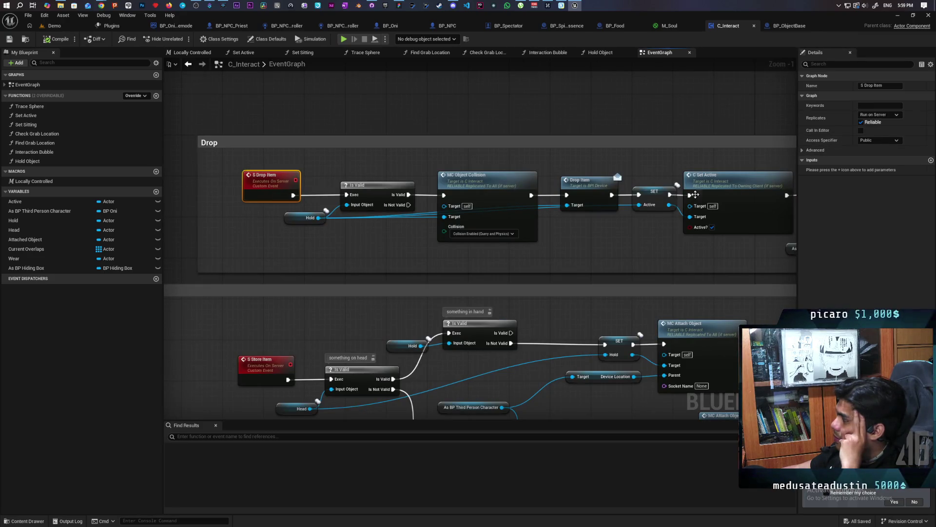
pyautogui.moveTo(619, 239); pyautogui.dragTo(529, 237)
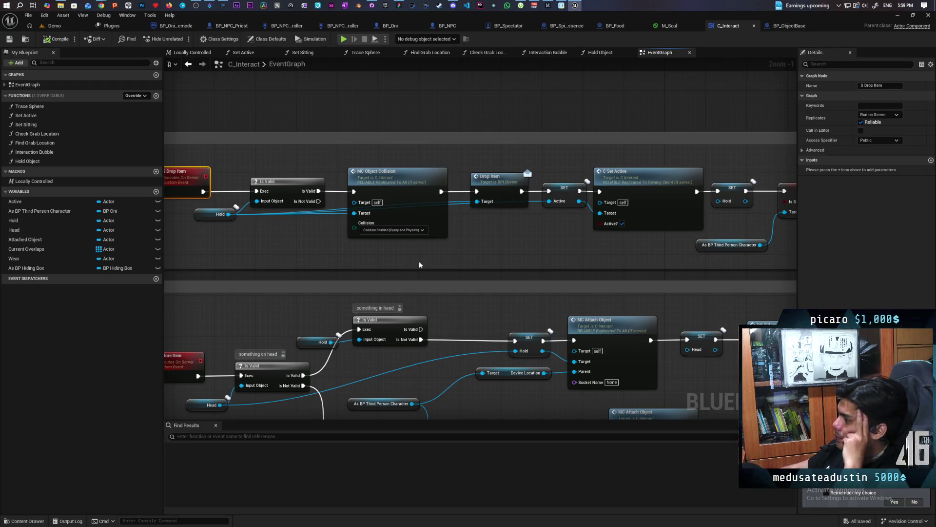
pyautogui.moveTo(540, 233); pyautogui.dragTo(383, 256)
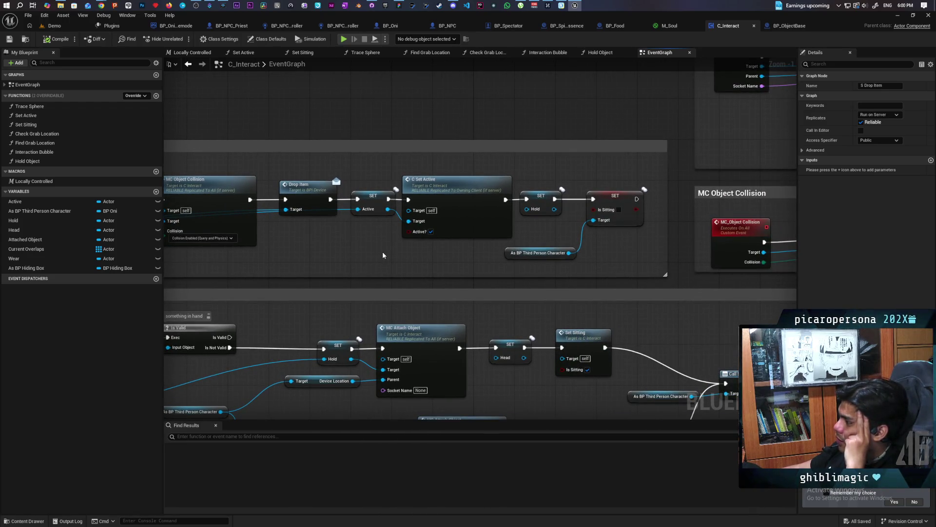
pyautogui.moveTo(383, 256); pyautogui.dragTo(470, 247)
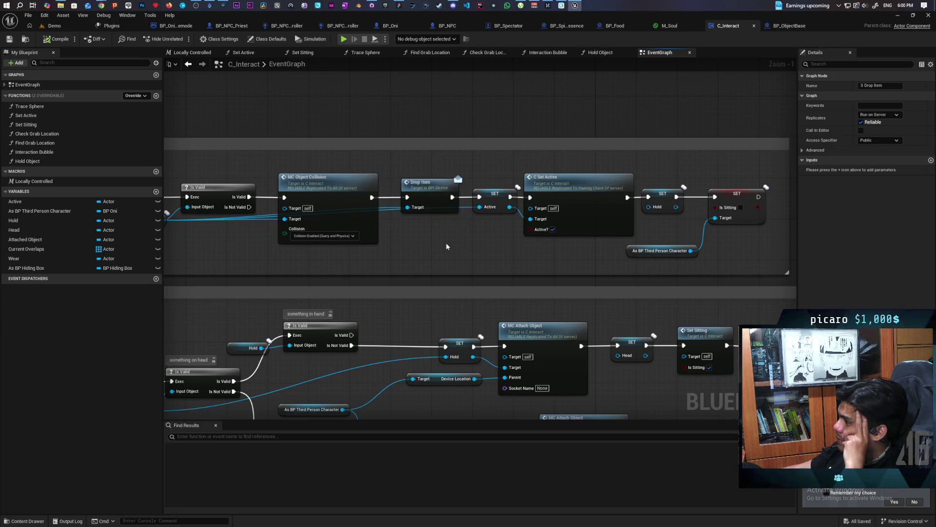
# Delete the Set Widget Hidden node at the end of BP_ObjectBase's Drop Item chain.
pyautogui.click(776, 27)
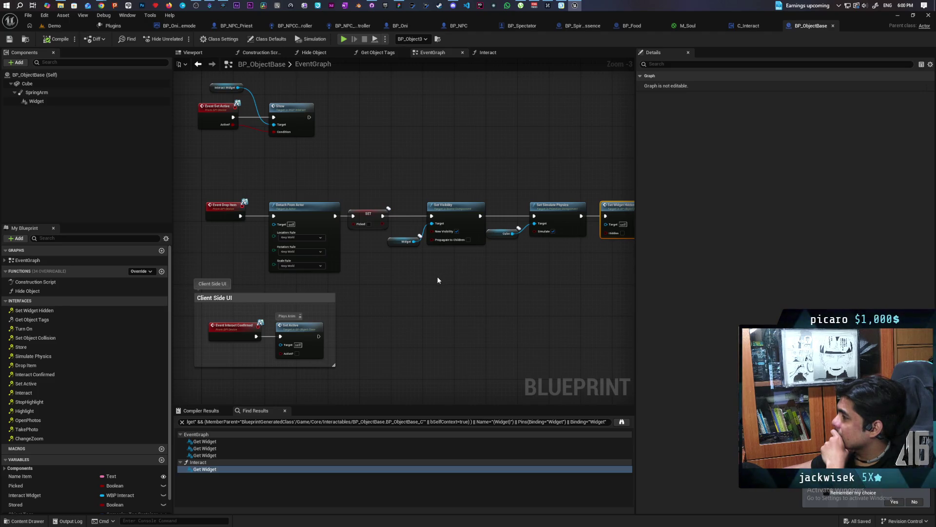
pyautogui.scroll(-3, 472, 273)
pyautogui.scroll(3, 477, 273)
pyautogui.moveTo(478, 273)
pyautogui.mouseDown()
pyautogui.moveTo(420, 305)
pyautogui.moveTo(494, 314)
pyautogui.moveTo(458, 317)
pyautogui.mouseUp()
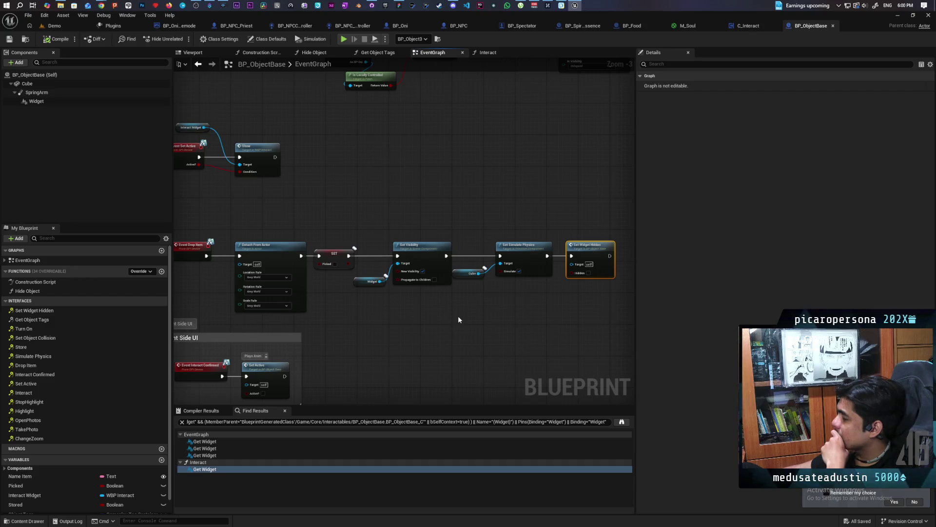
pyautogui.moveTo(499, 317)
pyautogui.mouseDown()
pyautogui.moveTo(429, 311)
pyautogui.moveTo(515, 302)
pyautogui.moveTo(457, 306)
pyautogui.mouseUp()
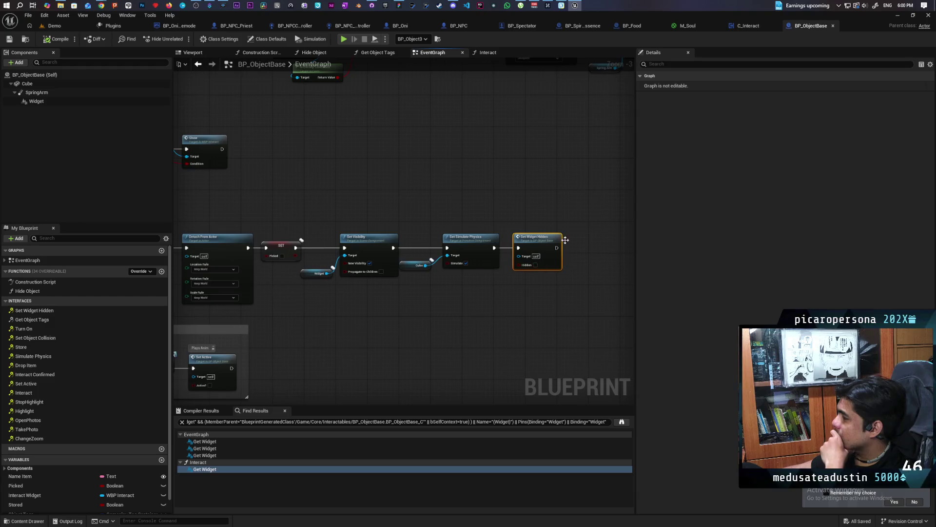
pyautogui.press('Delete')
# Paste a Widget getter and Set Hidden in Game, wired after Set Simulate Physics.
pyautogui.scroll(-5, 484, 174)
pyautogui.scroll(5, 421, 291)
pyautogui.moveTo(323, 215)
pyautogui.mouseDown()
pyautogui.moveTo(366, 292)
pyautogui.moveTo(293, 263)
pyautogui.moveTo(400, 305)
pyautogui.mouseUp()
pyautogui.hotkey('ctrl', 'v')
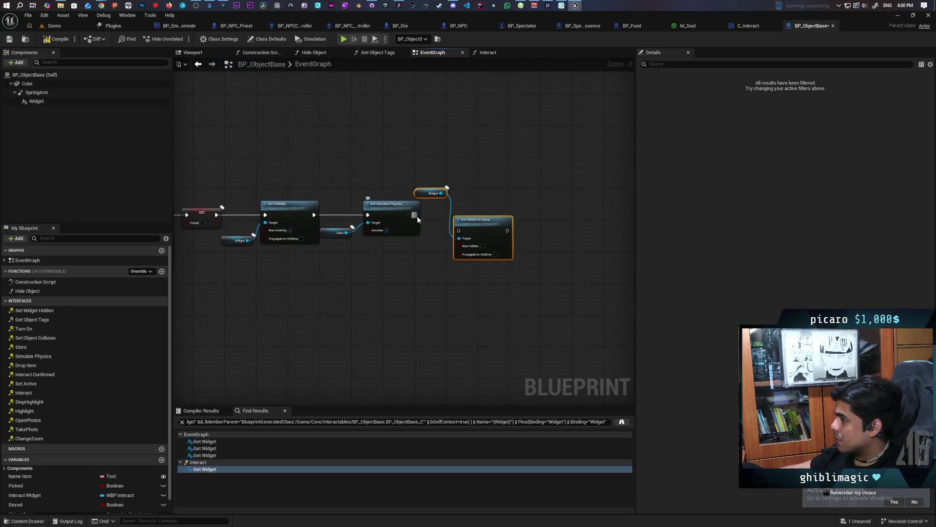
pyautogui.moveTo(449, 235); pyautogui.dragTo(478, 216)
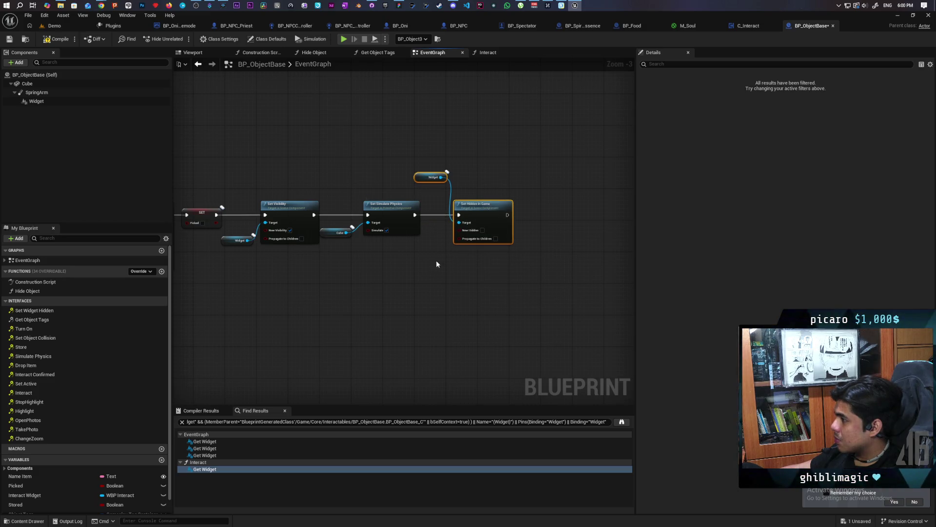
pyautogui.click(419, 260)
pyautogui.moveTo(405, 261); pyautogui.dragTo(460, 318)
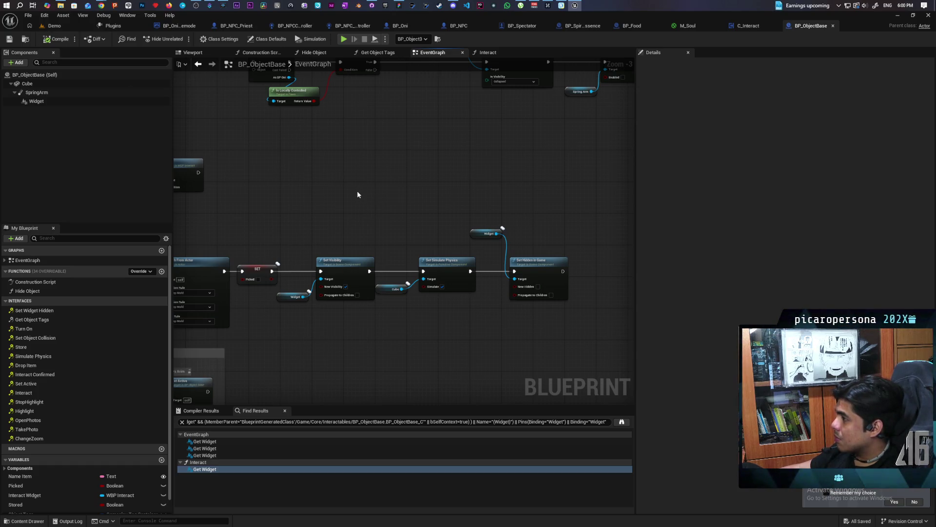
pyautogui.click(66, 26)
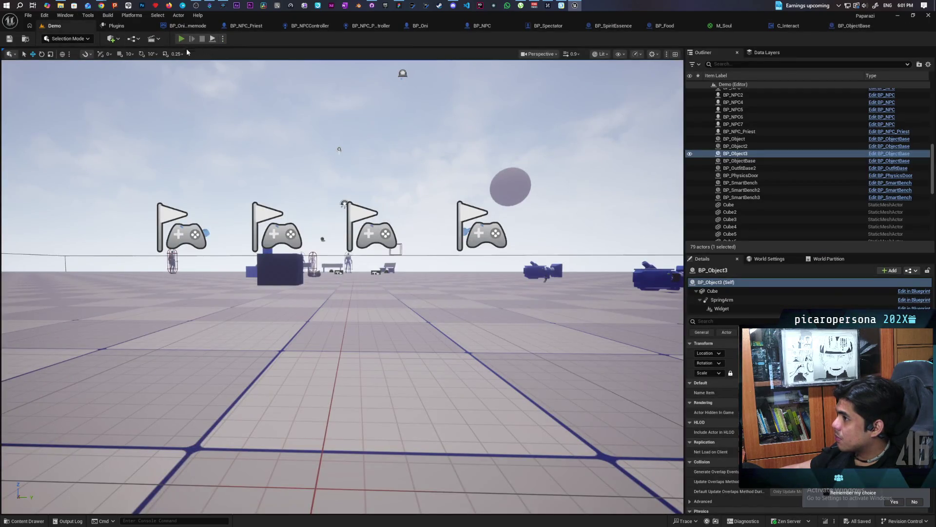
# Run and stop a multiplayer test, then frame the BP_Object3 actor in the viewport.
pyautogui.hotkey('alt', 'p')
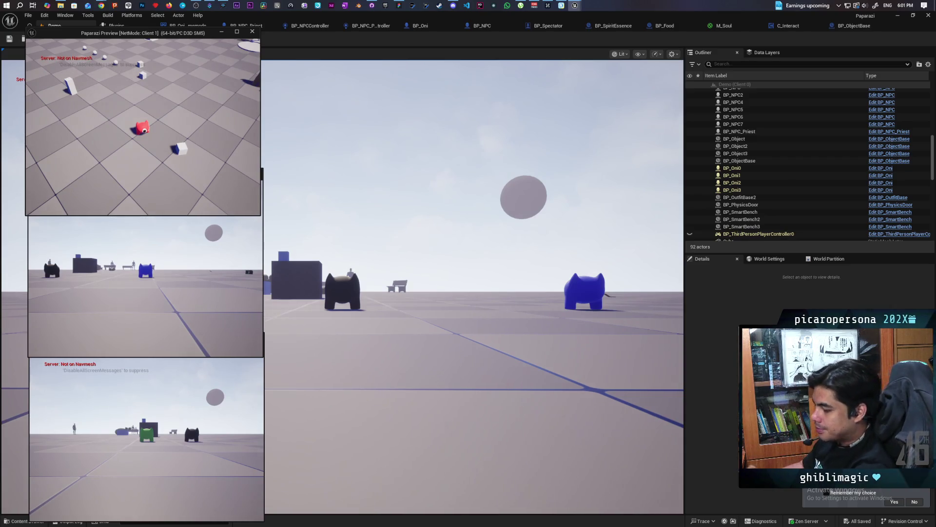
pyautogui.press('Escape')
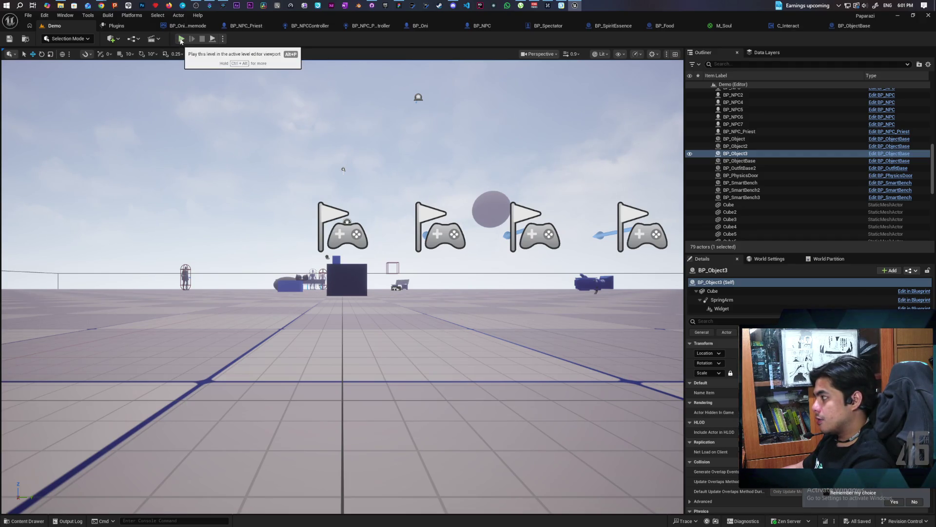
pyautogui.press('f')
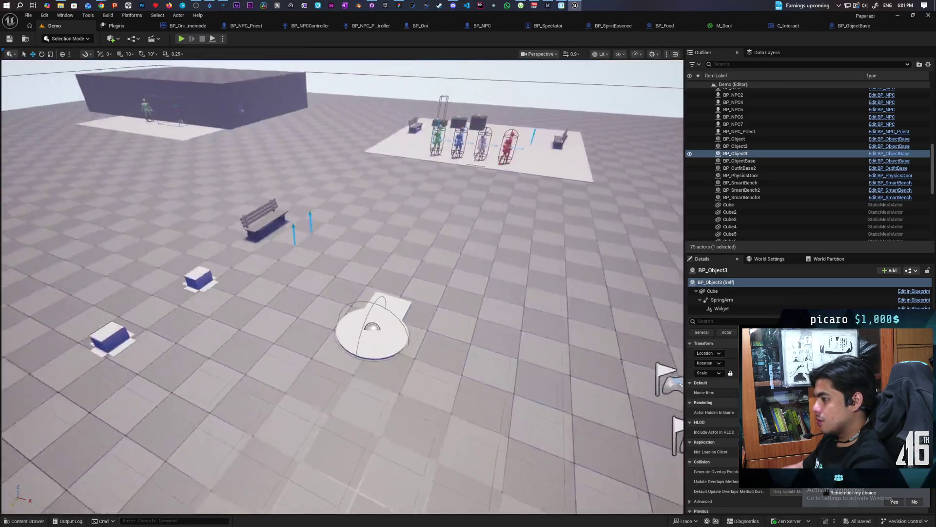
pyautogui.press('w')
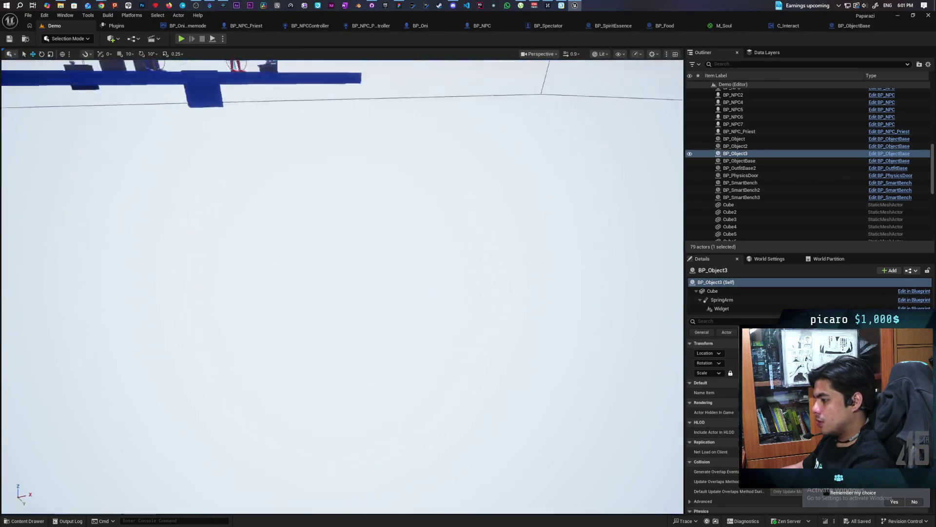
pyautogui.press('f')
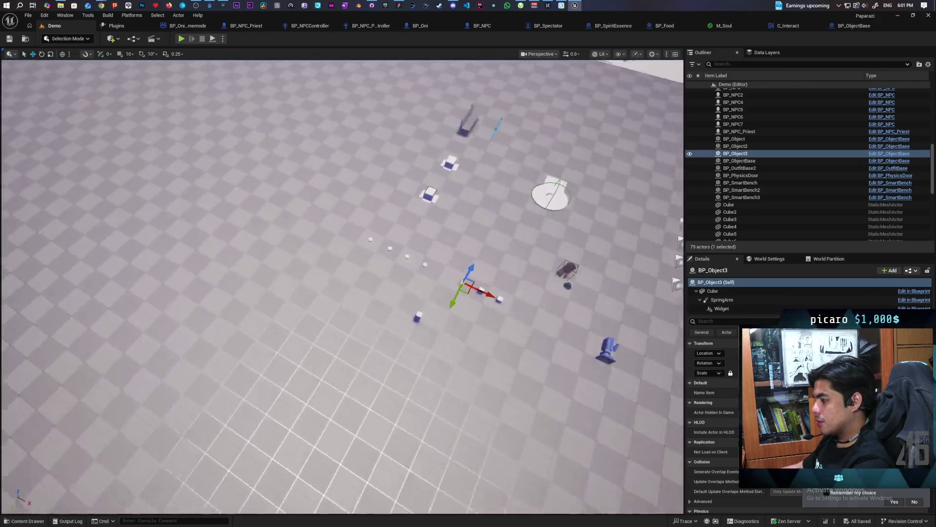
pyautogui.scroll(5, 562, 207)
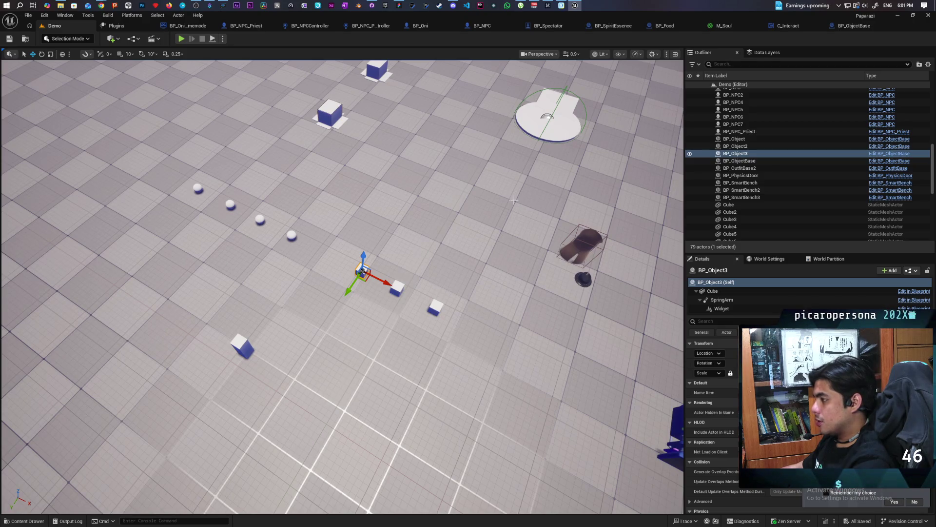
# Relaunch the three-client test and restore the editor to a windowed size.
pyautogui.click(183, 39)
pyautogui.hotkey('alt', 'Tab')
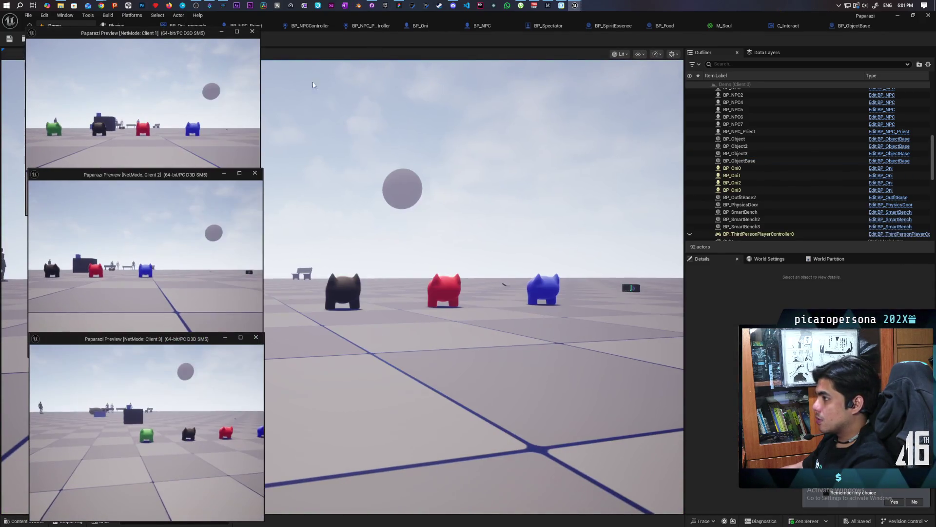
pyautogui.doubleClick(352, 20)
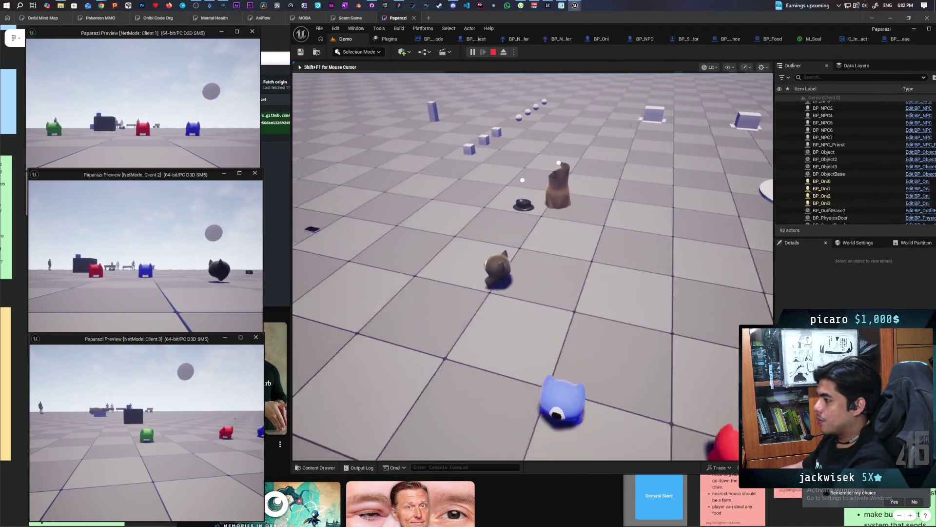
# As Client 1's red player, run to the cubes and pick one up with F.
pyautogui.hotkey('alt', 'Tab')
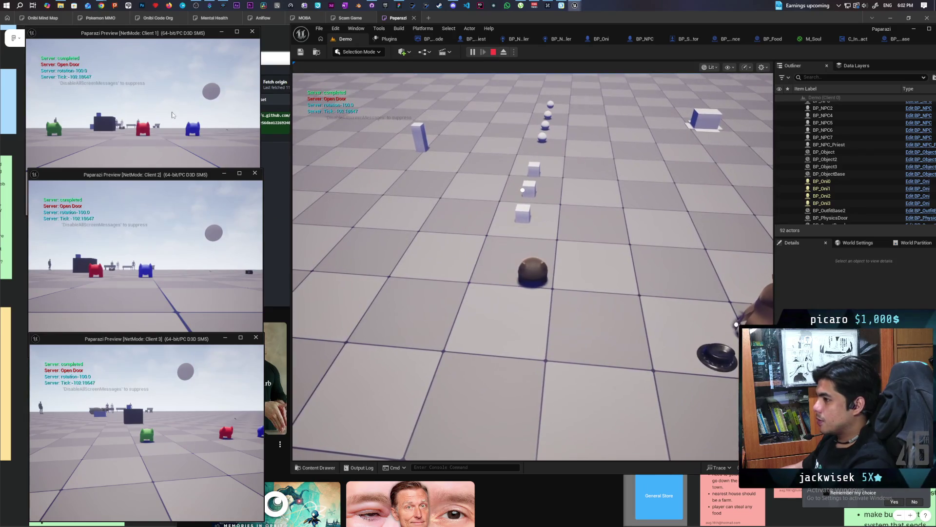
pyautogui.press('e')
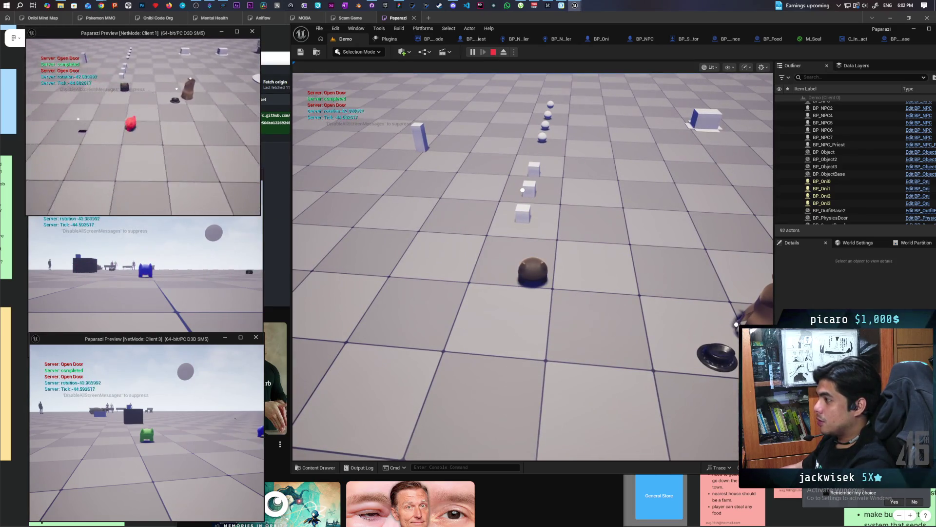
pyautogui.press('w')
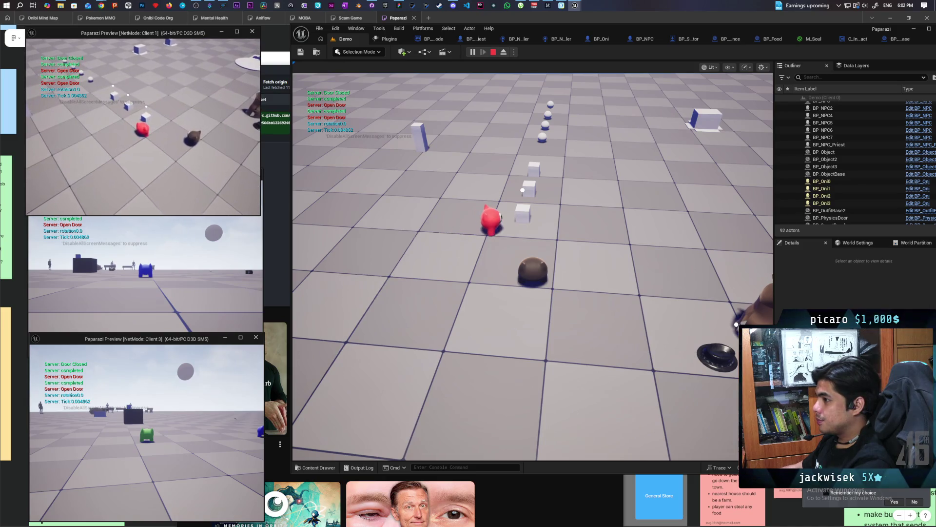
pyautogui.press('f')
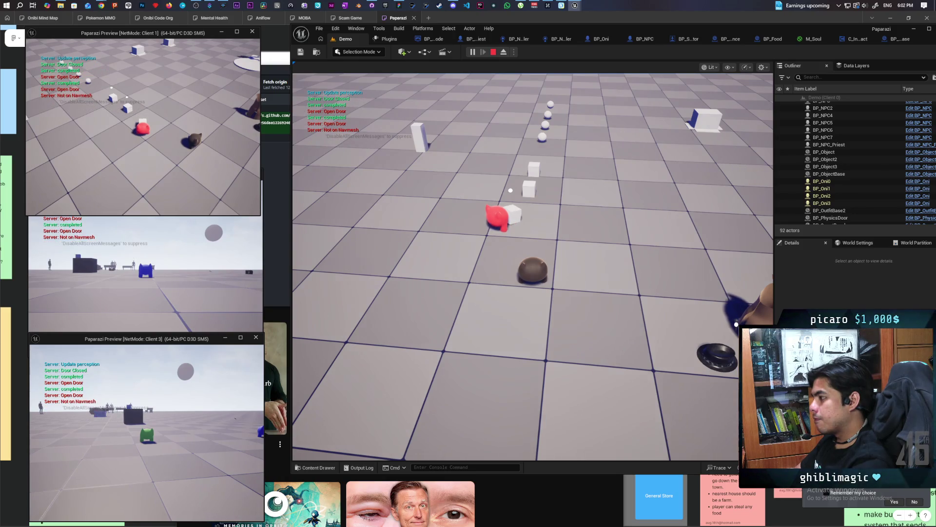
pyautogui.click(502, 174)
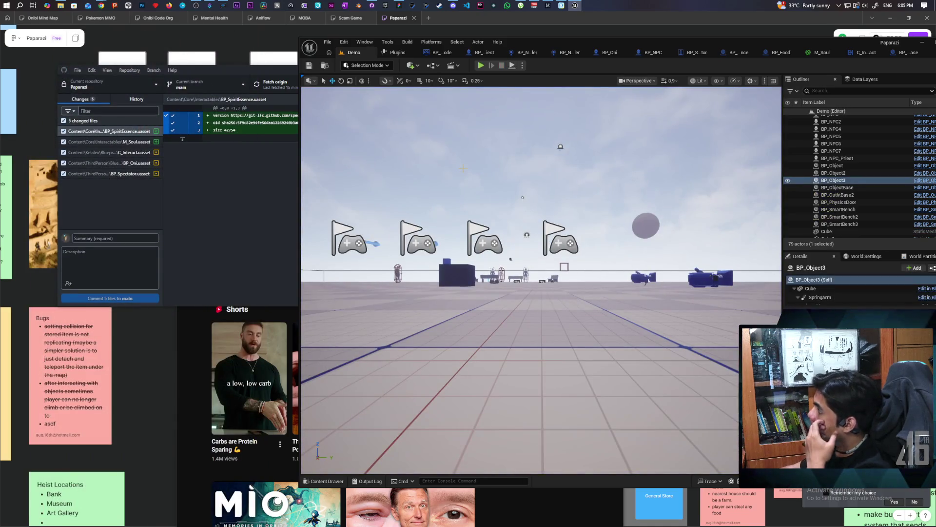
# Open BP_ObjectBase and pan around its event graph.
pyautogui.click(906, 51)
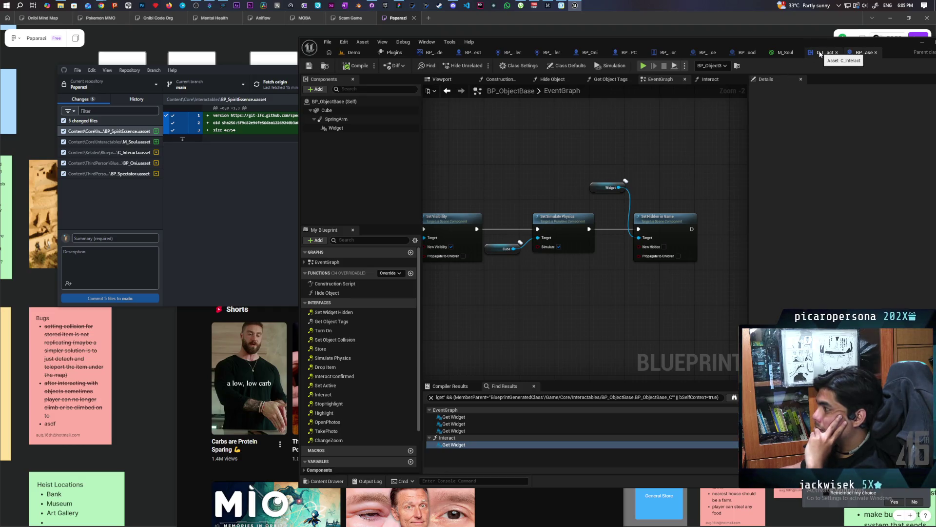
pyautogui.scroll(-2, 543, 147)
pyautogui.scroll(2, 543, 146)
pyautogui.scroll(-4, 541, 148)
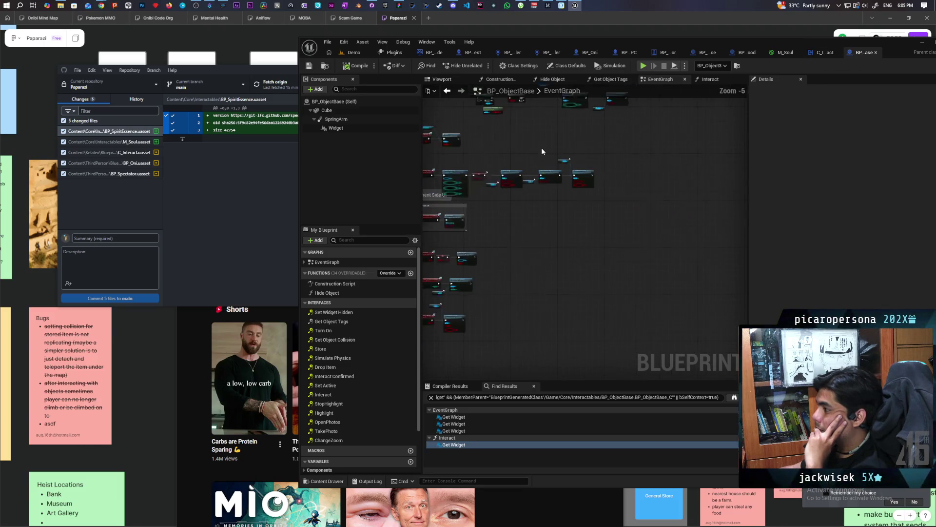
pyautogui.scroll(4, 559, 300)
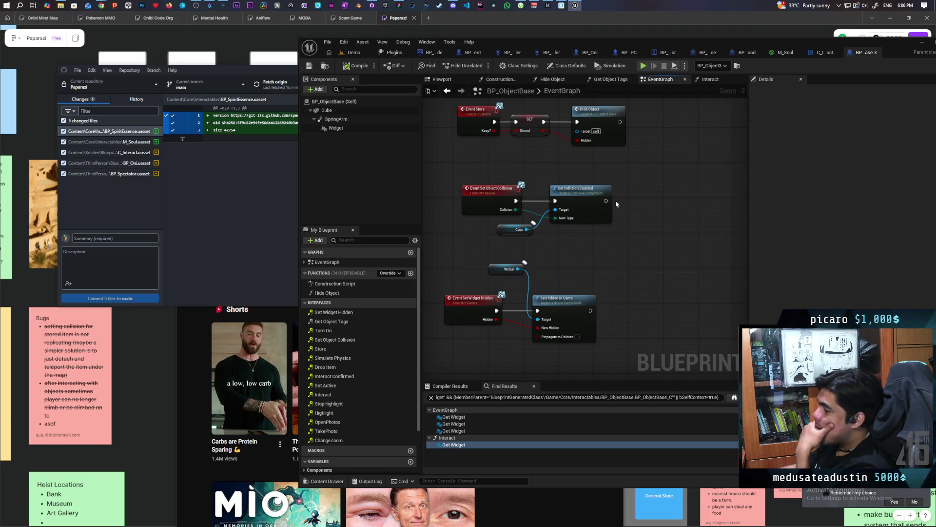
pyautogui.scroll(-4, 609, 214)
pyautogui.moveTo(607, 229); pyautogui.dragTo(577, 225)
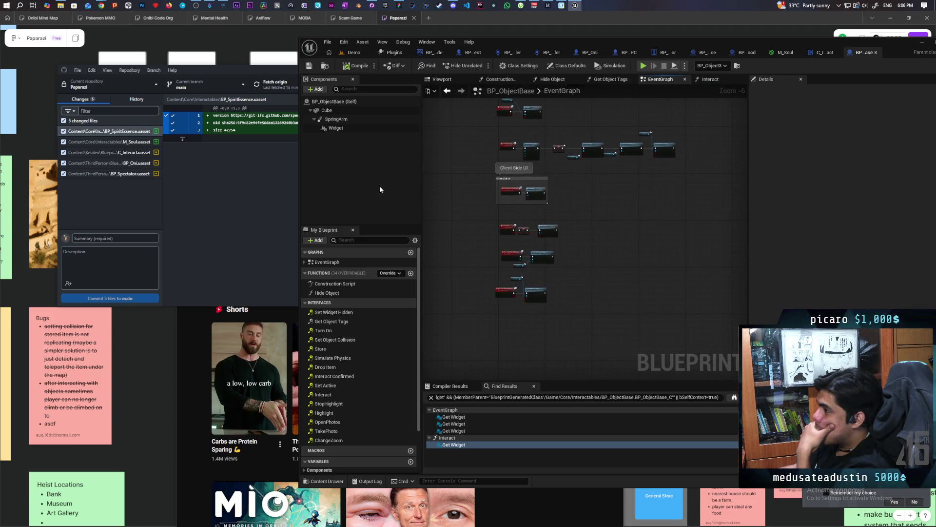
# Filter the Widget component's Details for 'repli', then launch a three-client test.
pyautogui.click(336, 128)
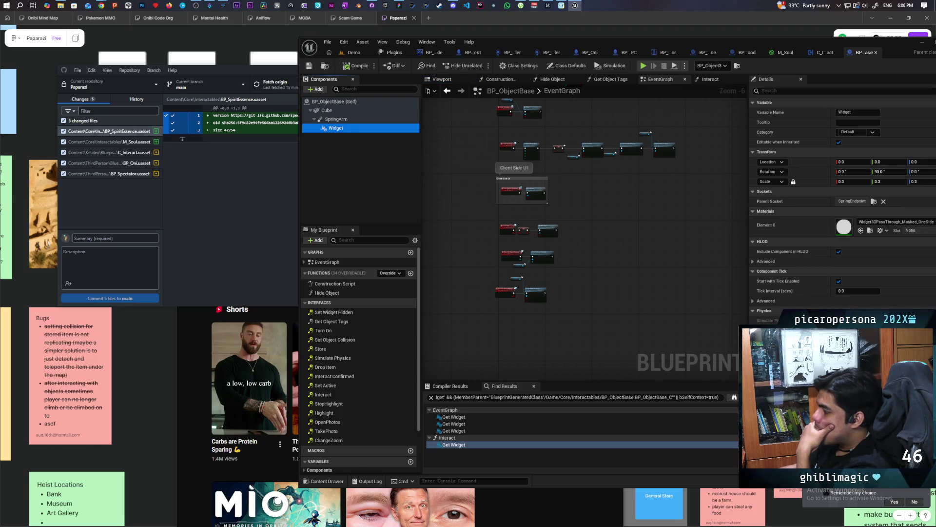
pyautogui.click(773, 91)
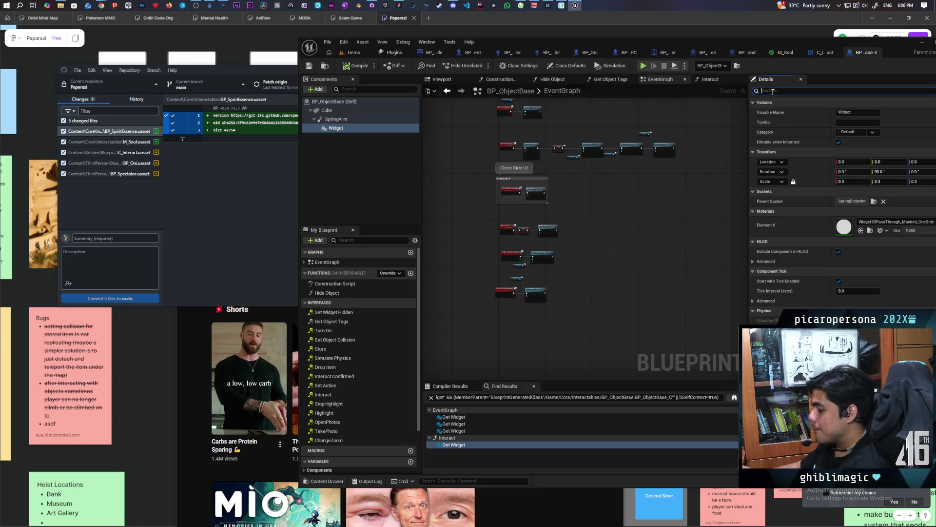
pyautogui.write('repli')
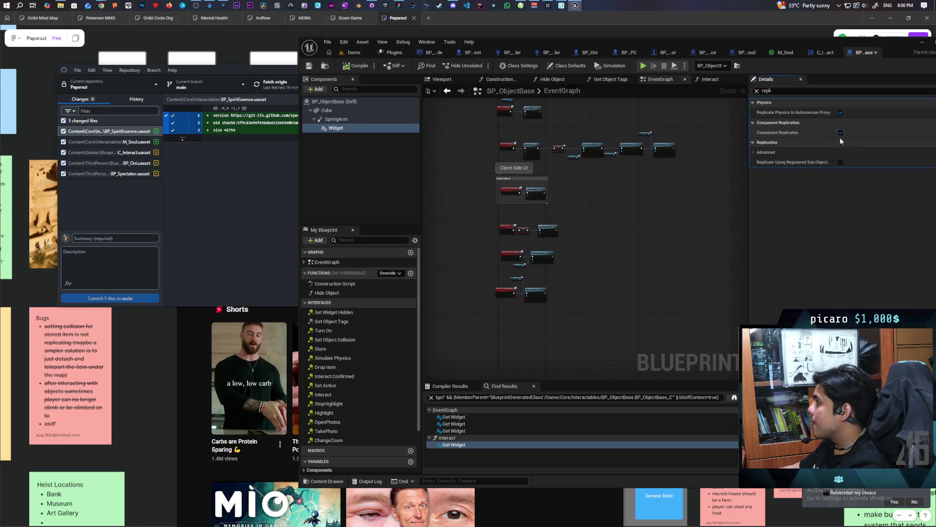
pyautogui.click(363, 57)
pyautogui.hotkey('alt', 'p')
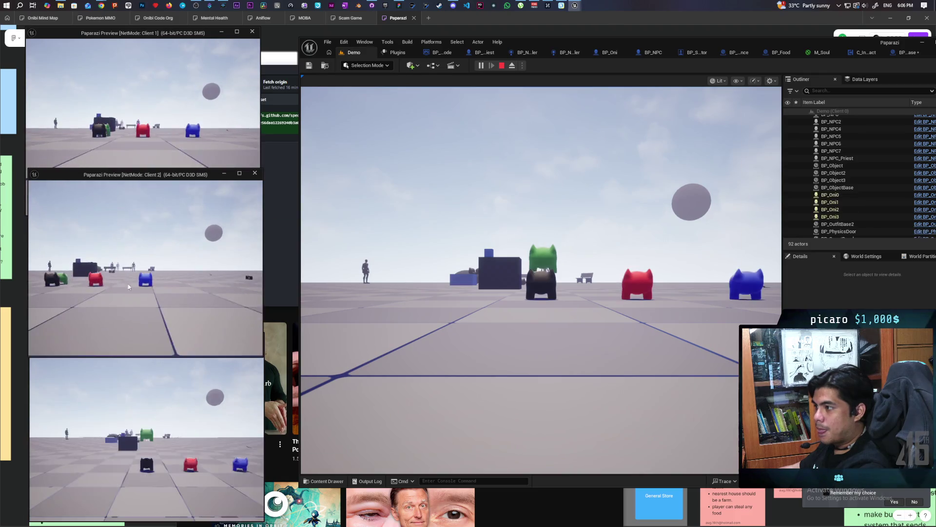
# Walk the red oni up to the hat and interact with it using F.
pyautogui.press('w')
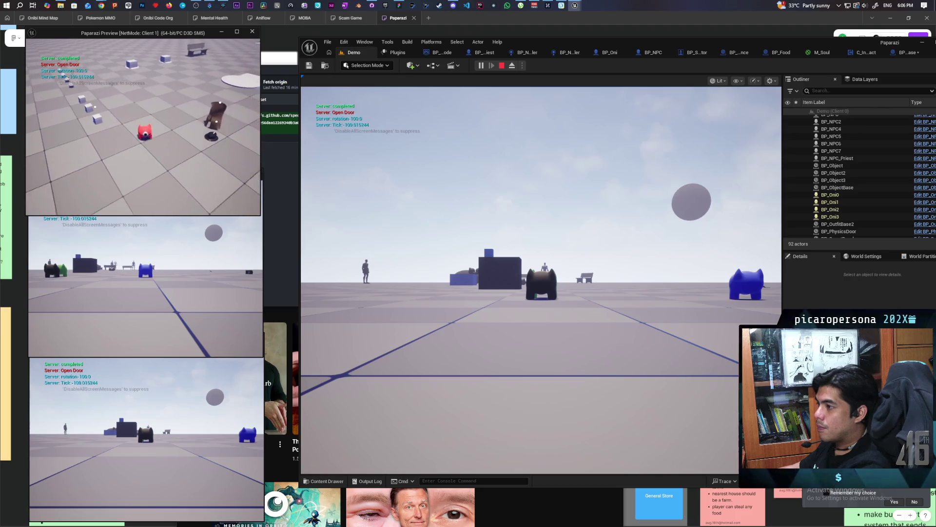
pyautogui.hotkey('alt', 'Tab')
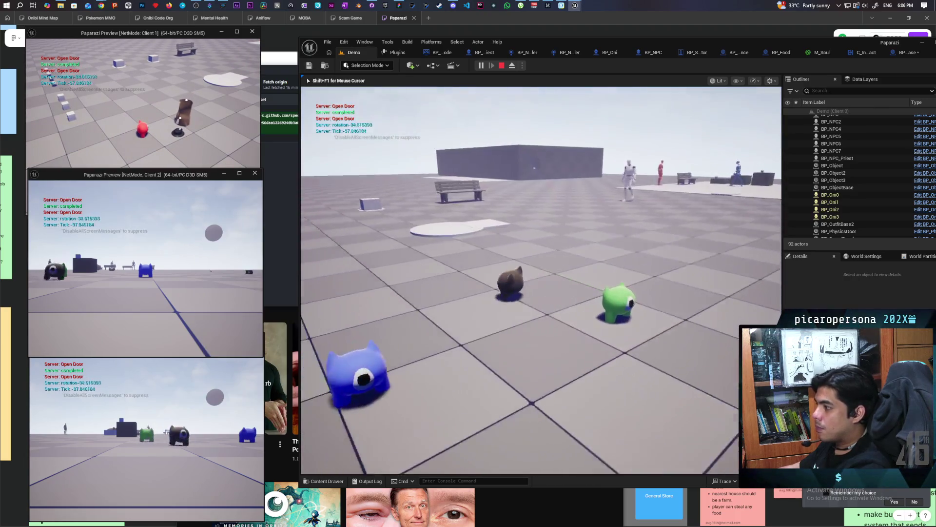
pyautogui.press('w')
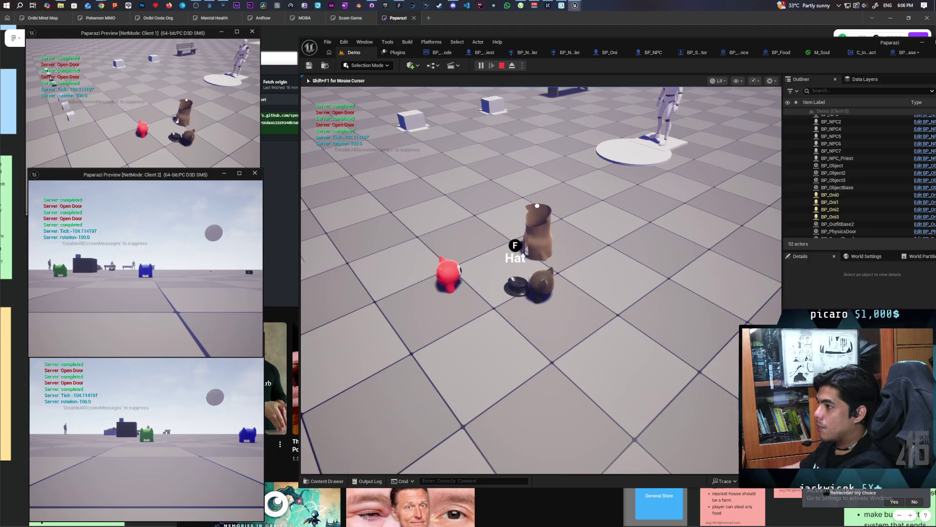
pyautogui.hotkey('shift', 'F1')
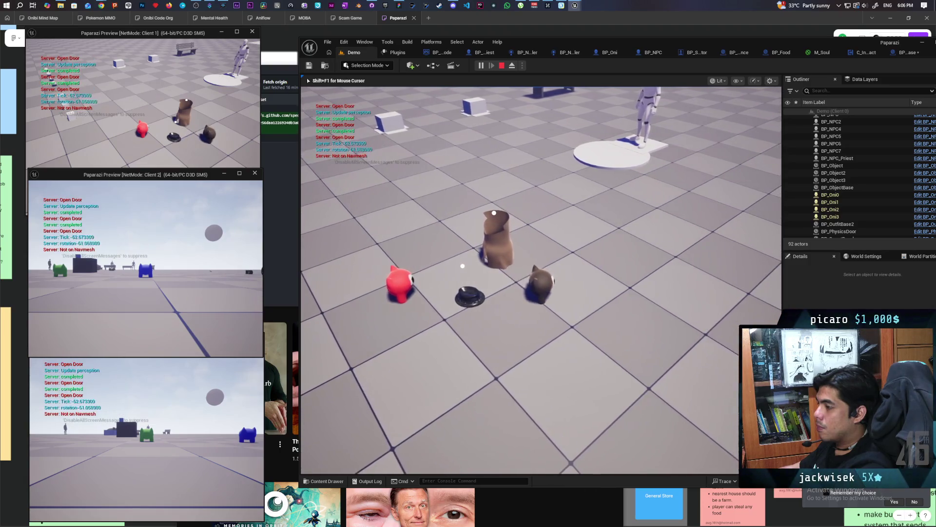
pyautogui.click(147, 146)
pyautogui.press('w')
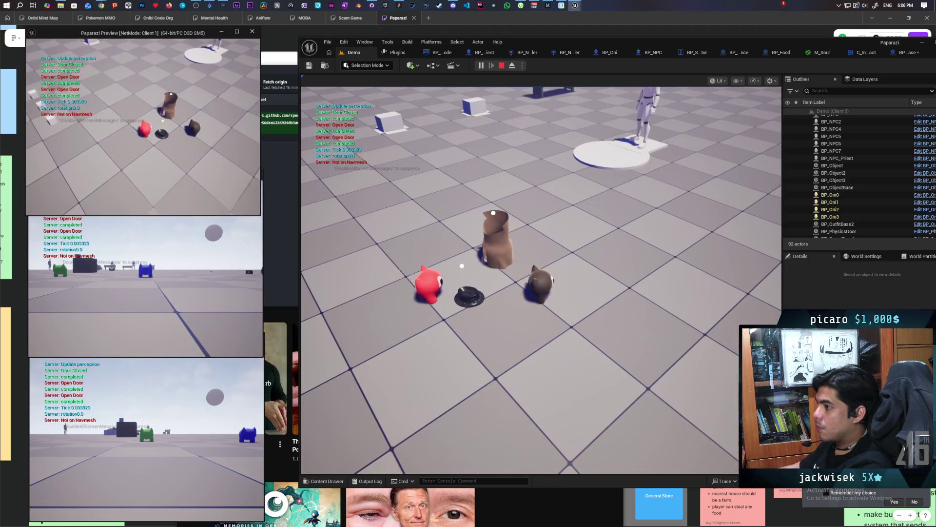
pyautogui.press('f')
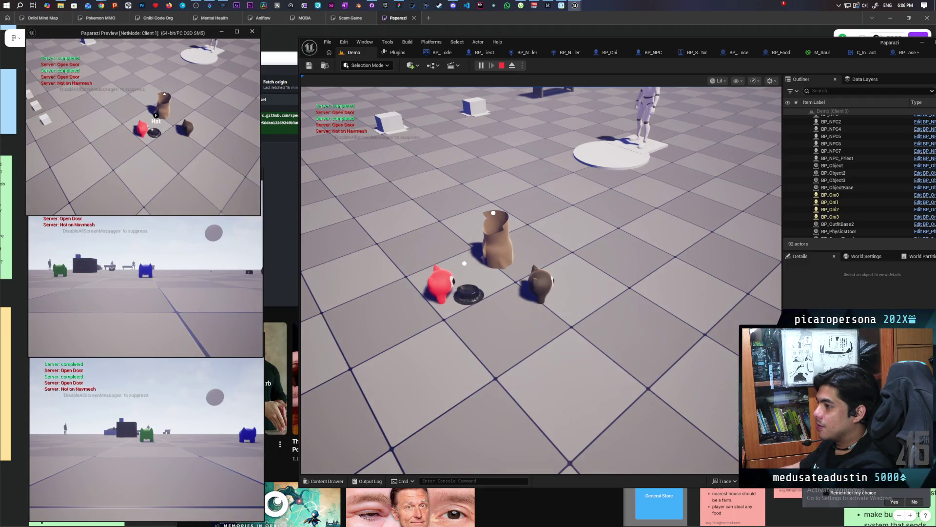
# Move the red oni away from the hat while its prompt shows, then stop play.
pyautogui.click(517, 278)
pyautogui.hotkey('alt', 'Tab')
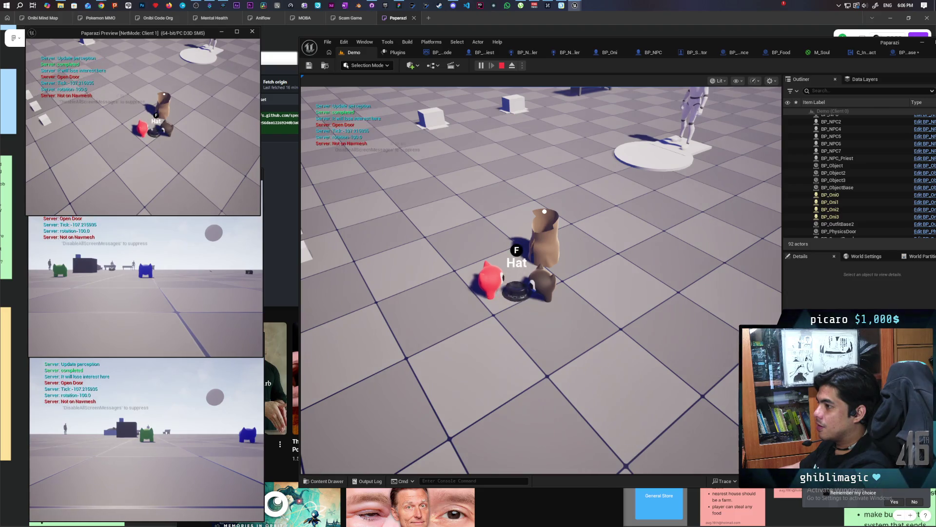
pyautogui.press('w')
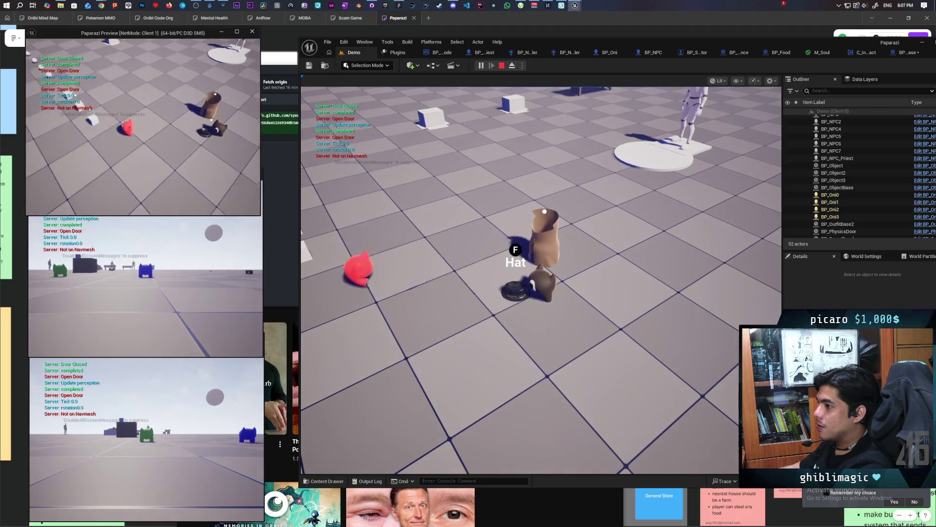
pyautogui.press('w')
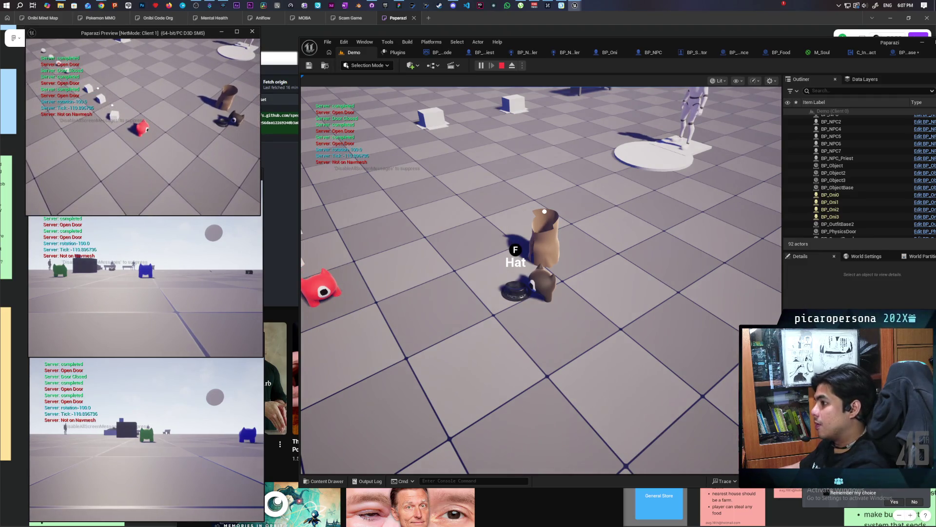
pyautogui.press('Escape')
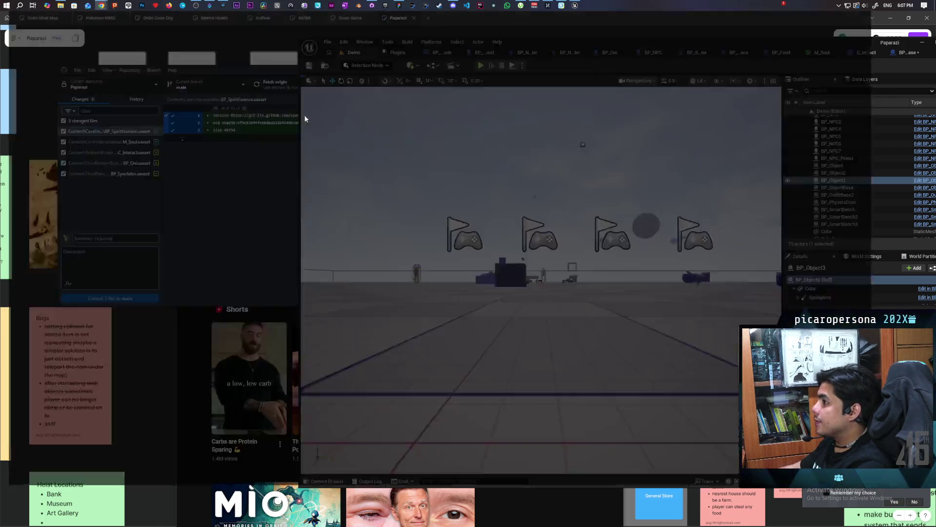
# Glance at the shinto priest results in Chrome, minimize it, and restart the three-client play session.
pyautogui.hotkey('alt', 'Tab')
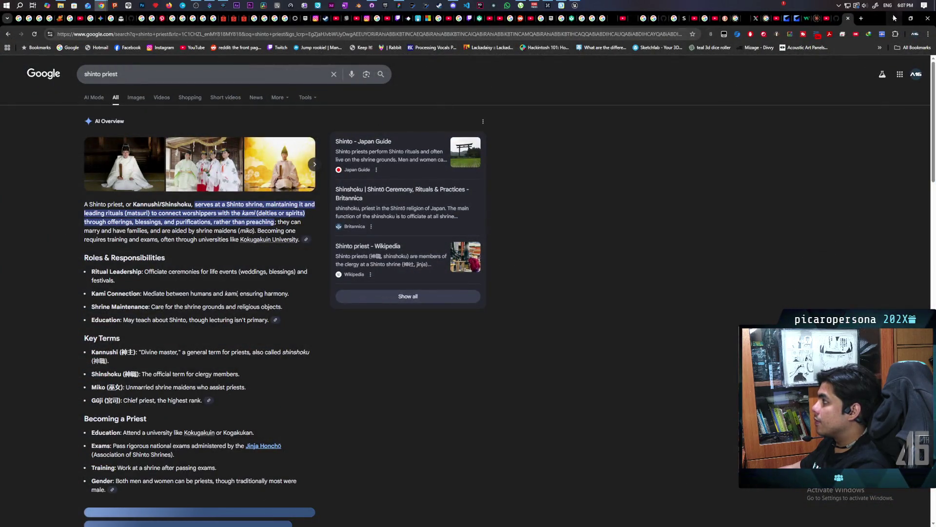
pyautogui.click(895, 18)
pyautogui.click(481, 67)
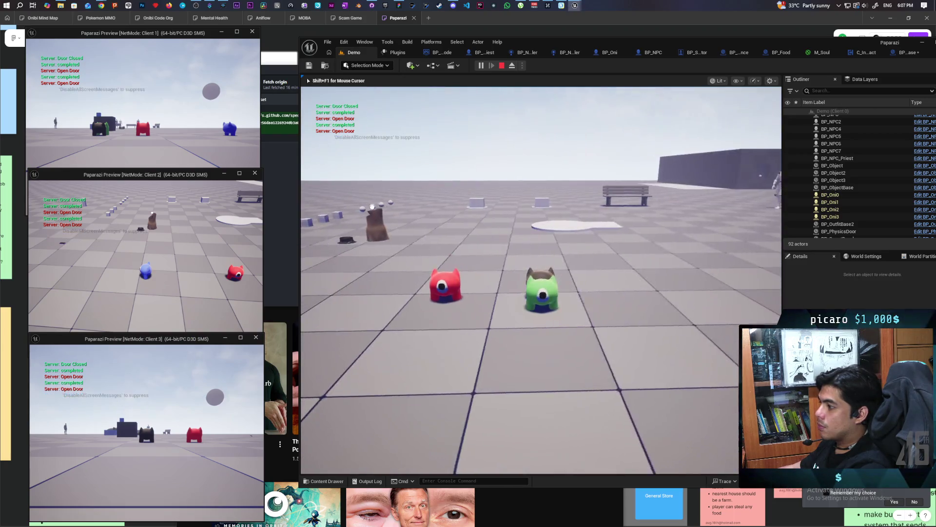
# Walk the brown character toward and away from the box across the client previews.
pyautogui.press('s')
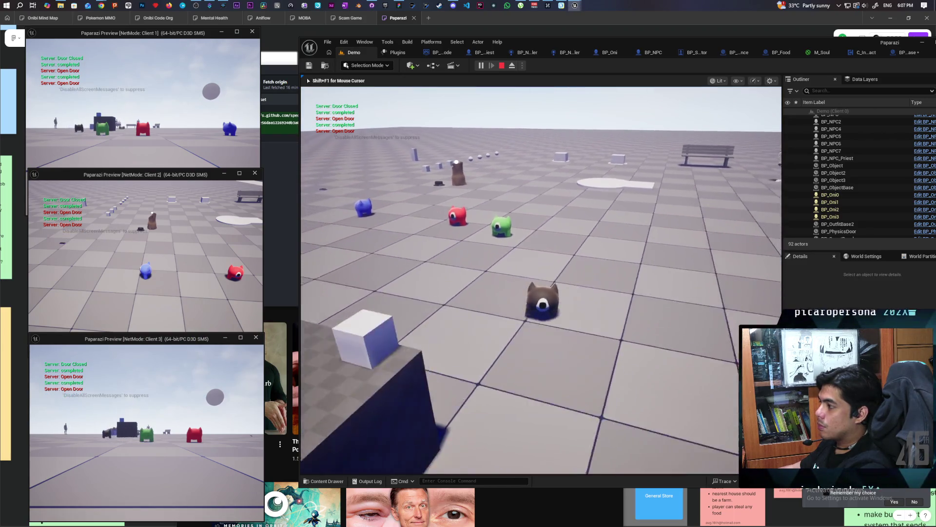
pyautogui.press('w')
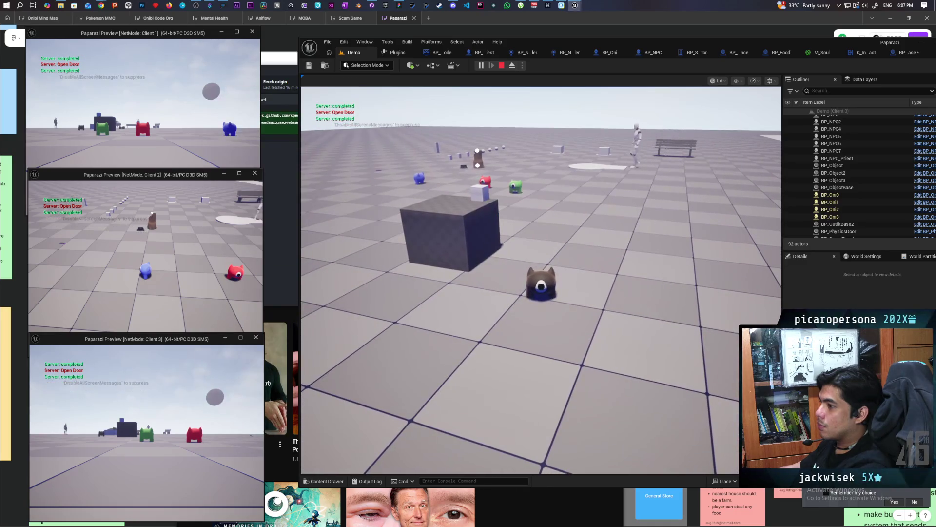
pyautogui.hotkey('shift', 'F1')
pyautogui.click(180, 122)
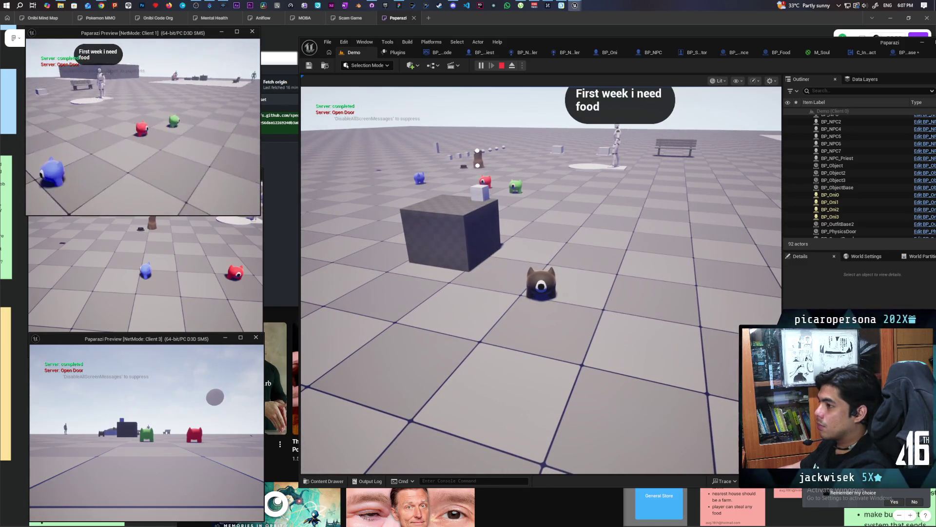
pyautogui.hotkey('alt', 'Tab')
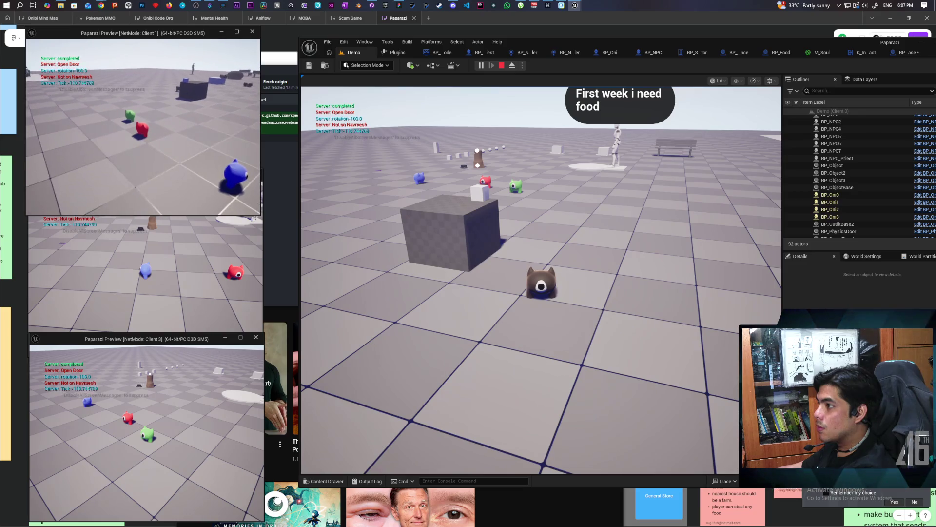
pyautogui.press('w')
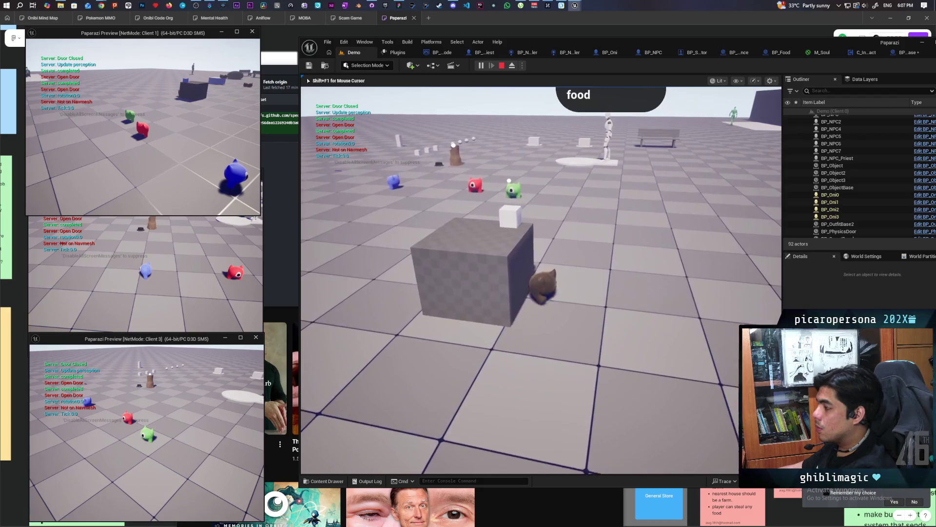
pyautogui.press('s')
pyautogui.press('w')
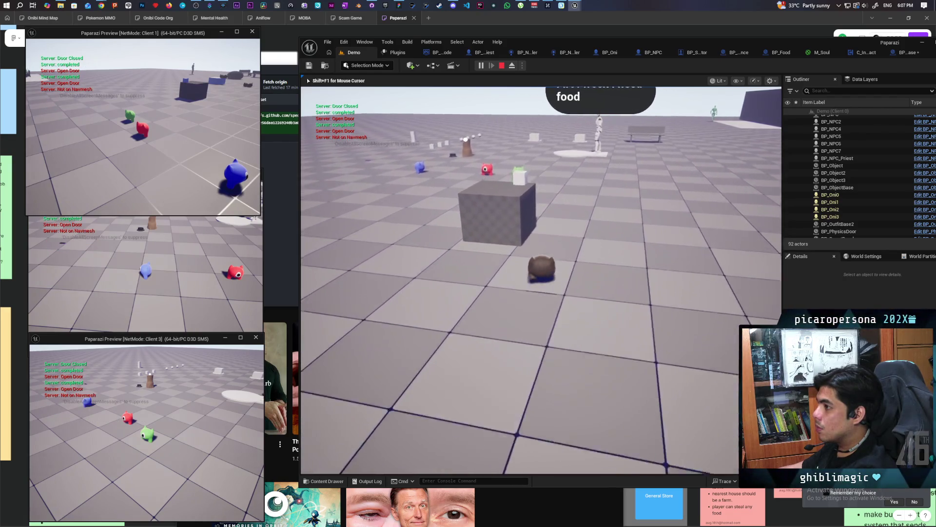
pyautogui.hotkey('shift', 'F1')
# Walk Client 2's blue pawn toward and past the box, then stop Play-In-Editor.
pyautogui.click(192, 113)
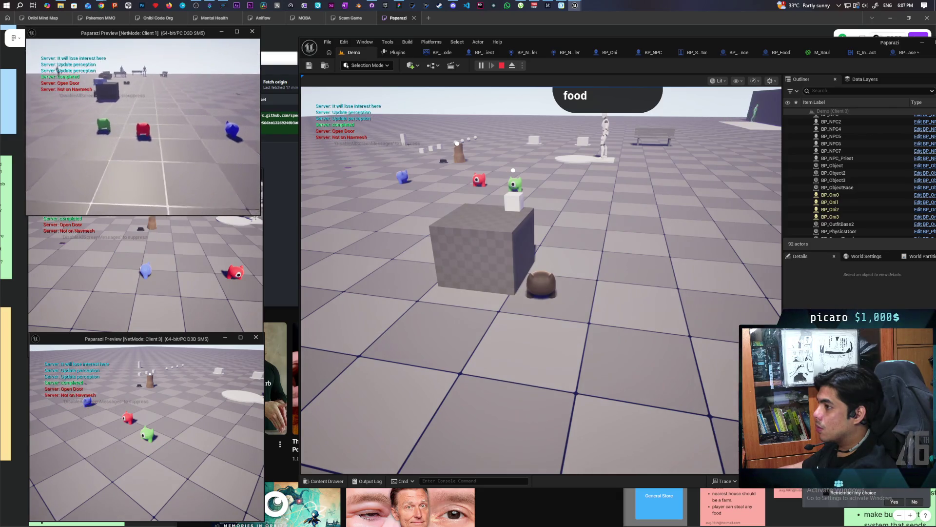
pyautogui.hotkey('shift', 'F1')
pyautogui.click(171, 254)
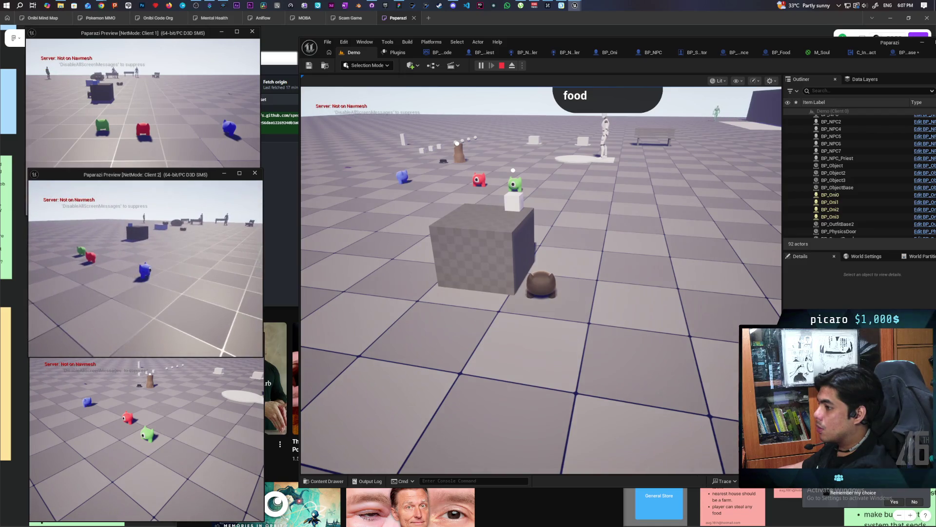
pyautogui.press('w')
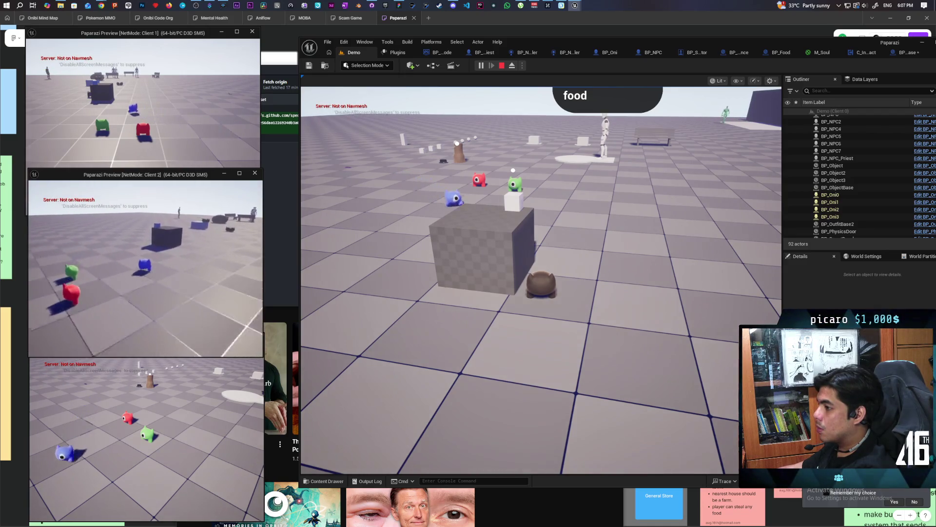
pyautogui.press('w')
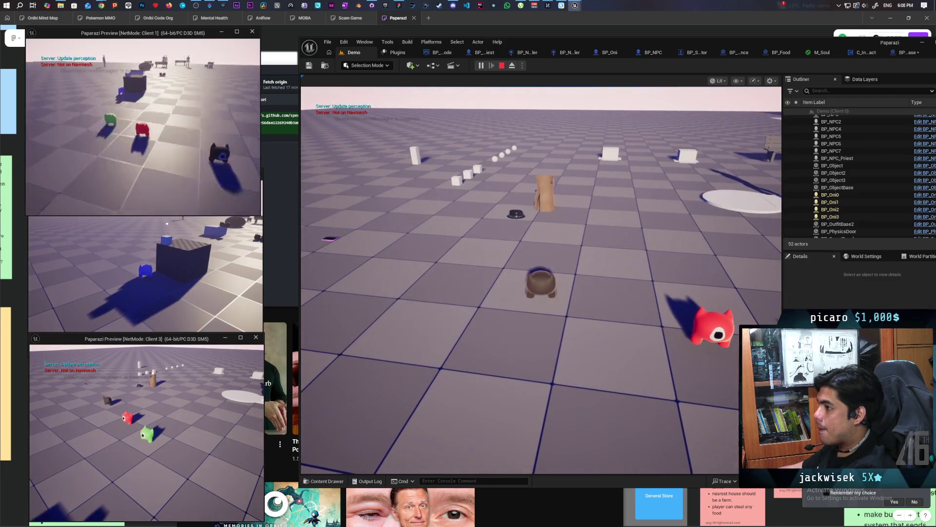
pyautogui.hotkey('alt', 'Tab')
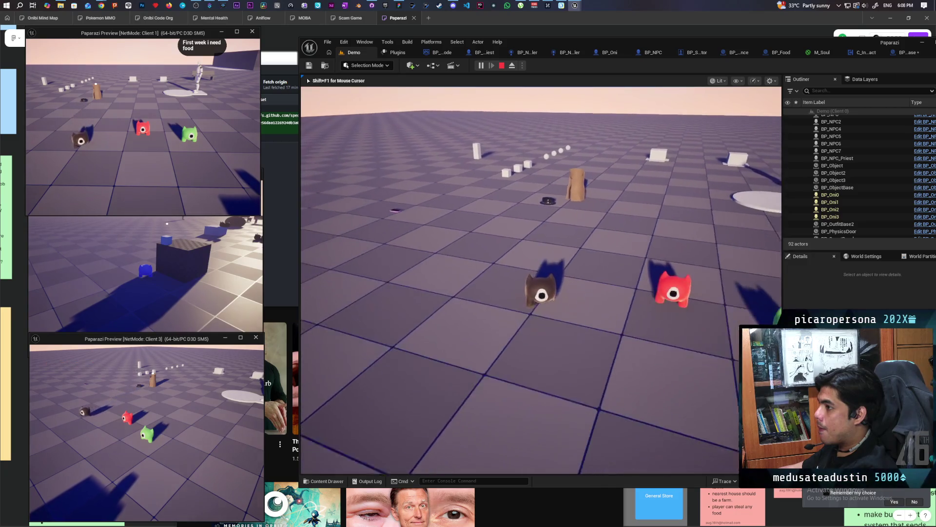
pyautogui.press('Escape')
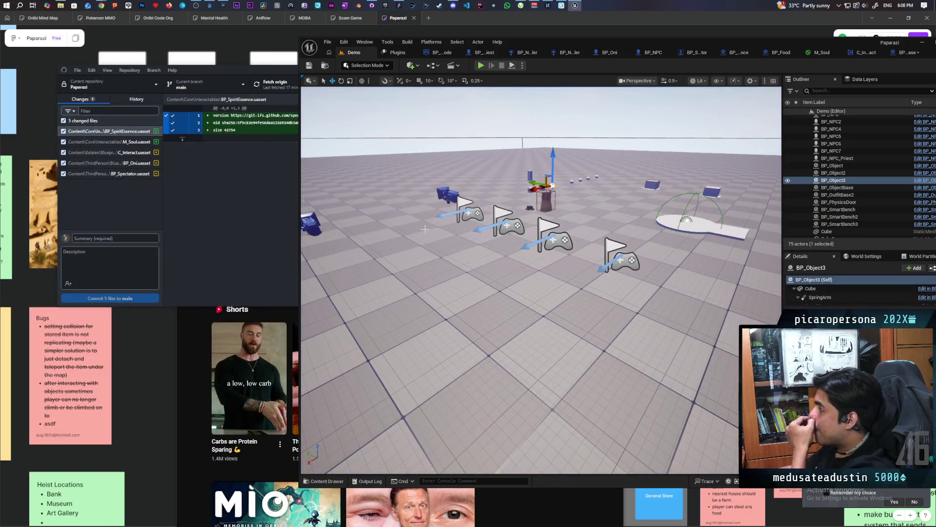
# Open the BP_OutfitBase blueprint from the BP_OutfitBase2 actor and select its Widget component.
pyautogui.click(548, 199)
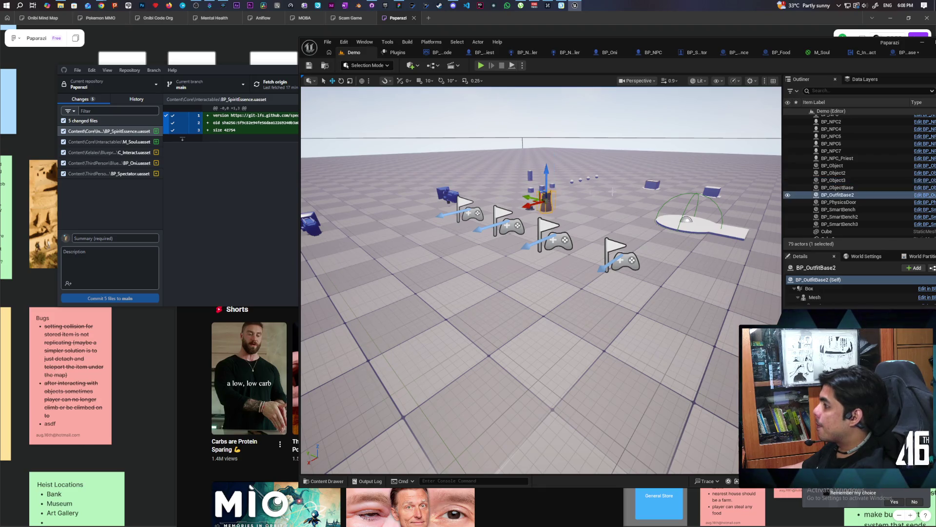
pyautogui.click(925, 196)
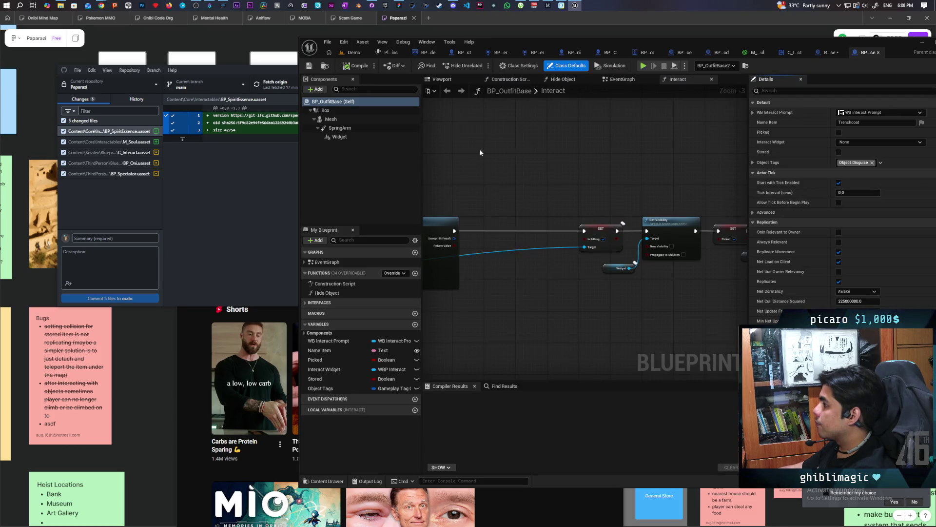
pyautogui.click(337, 137)
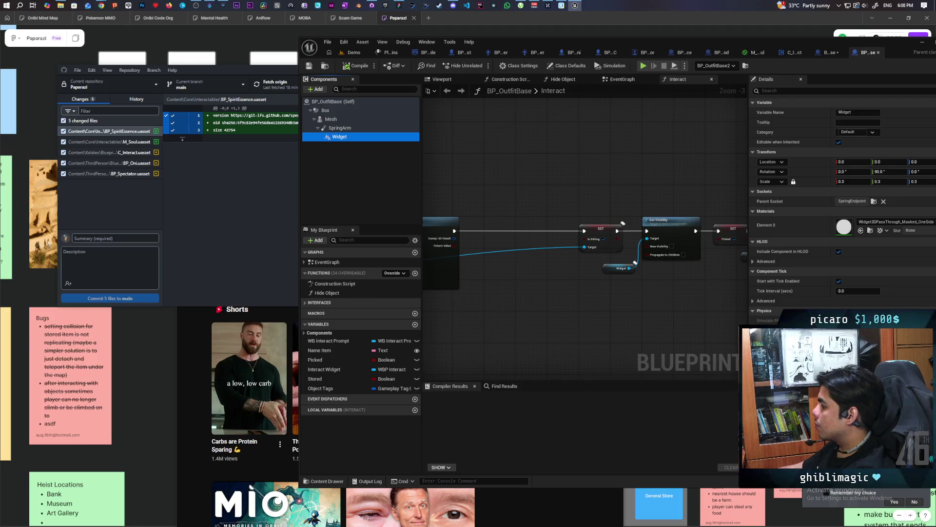
# Filter the Widget's Details for 'rep' to check Component Replicates, then restart play on Demo.
pyautogui.scroll(-4, 829, 205)
pyautogui.scroll(3, 843, 204)
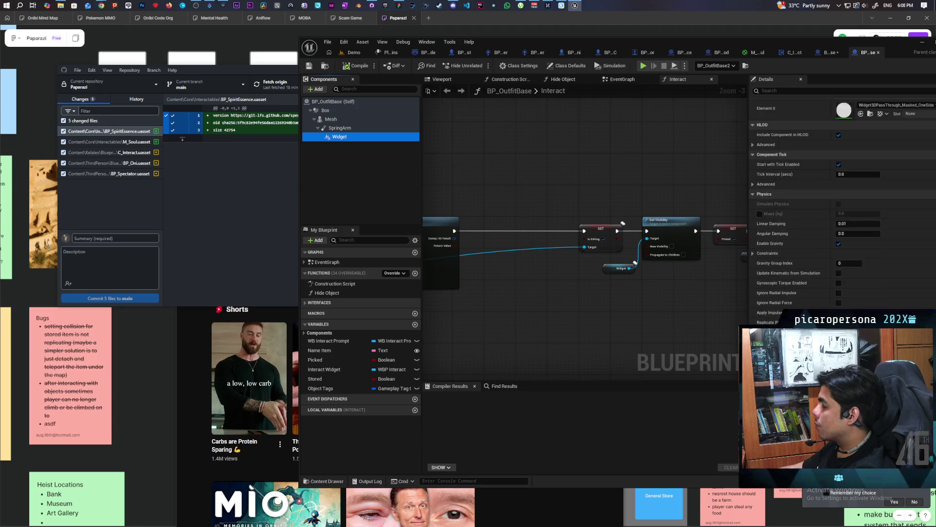
pyautogui.scroll(3, 843, 205)
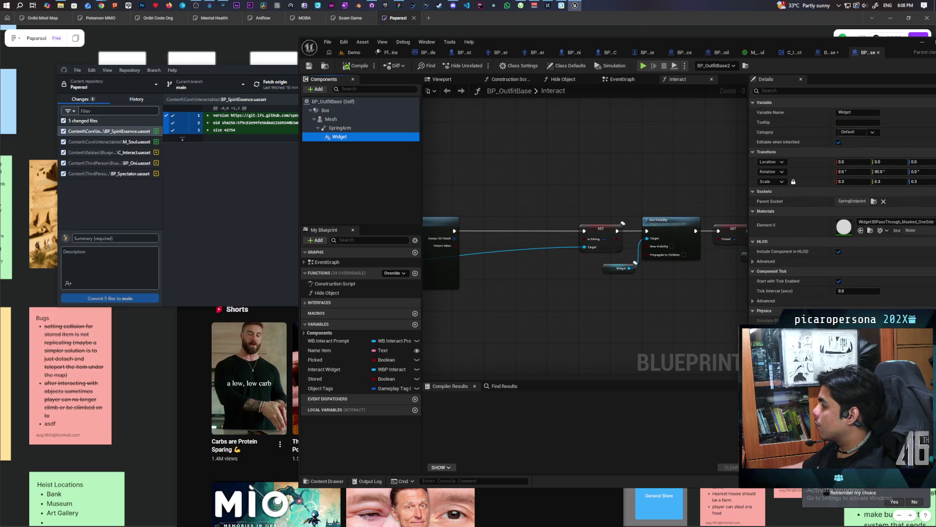
pyautogui.click(774, 90)
pyautogui.write('rep')
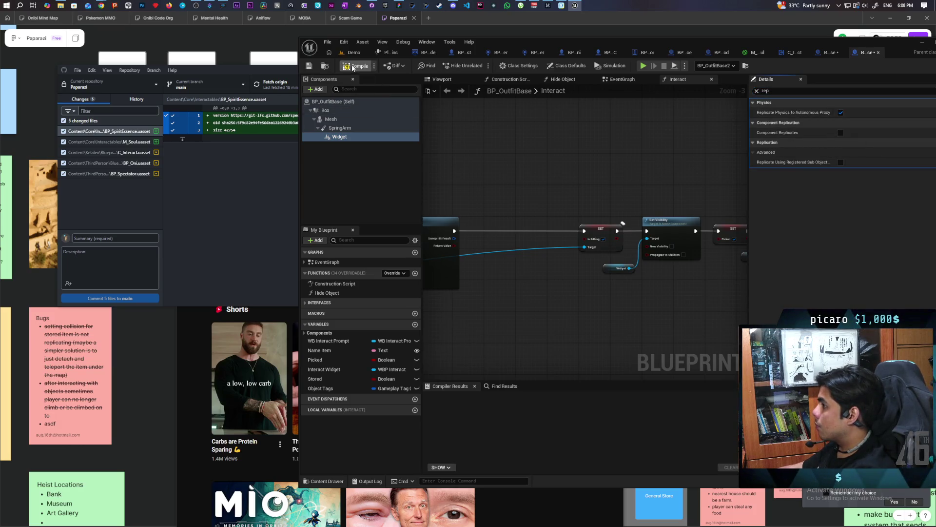
pyautogui.scroll(-3, 565, 214)
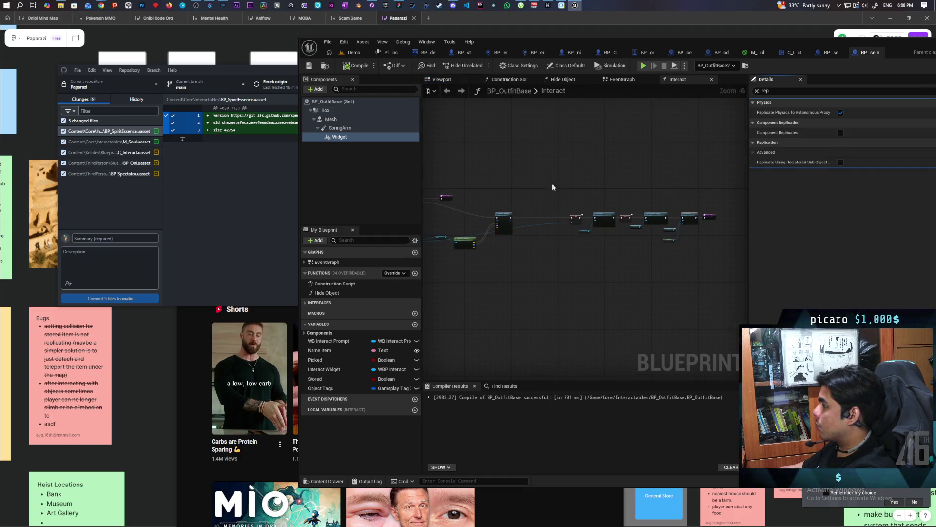
pyautogui.click(355, 53)
pyautogui.click(490, 62)
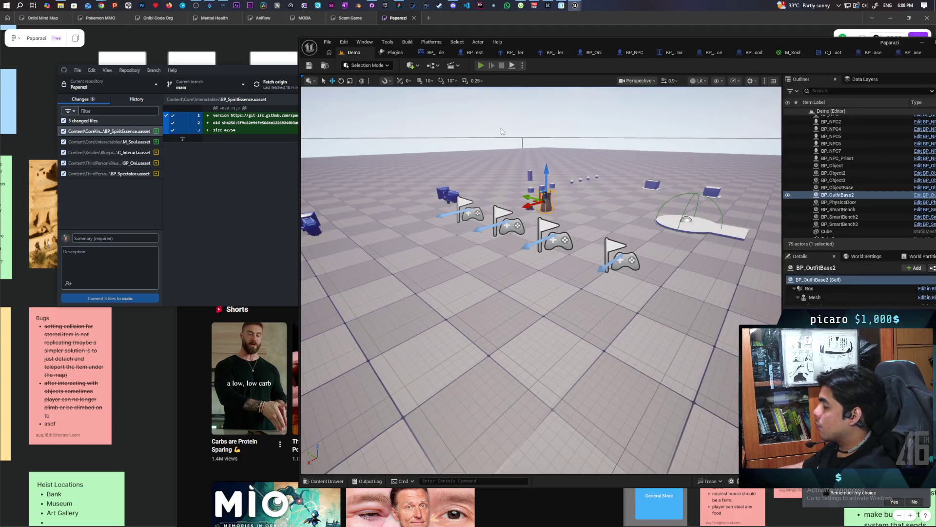
# Watch the Oni pawns in the three-client test, stop it, and maximize the editor.
pyautogui.hotkey('alt', 'Tab')
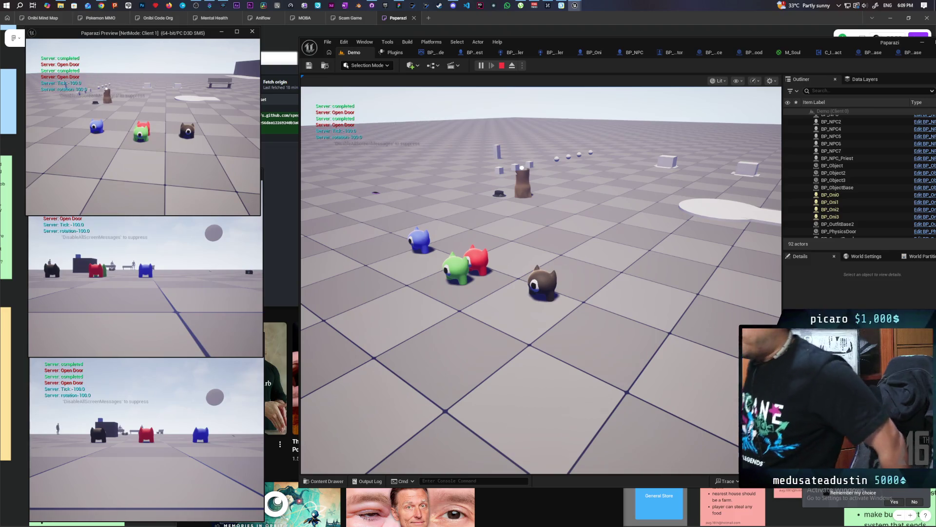
pyautogui.press('Escape')
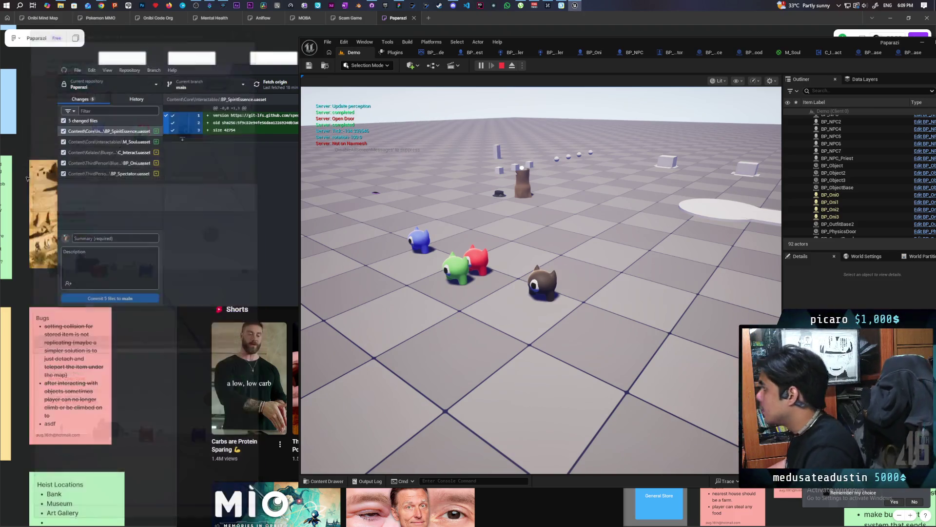
pyautogui.doubleClick(804, 43)
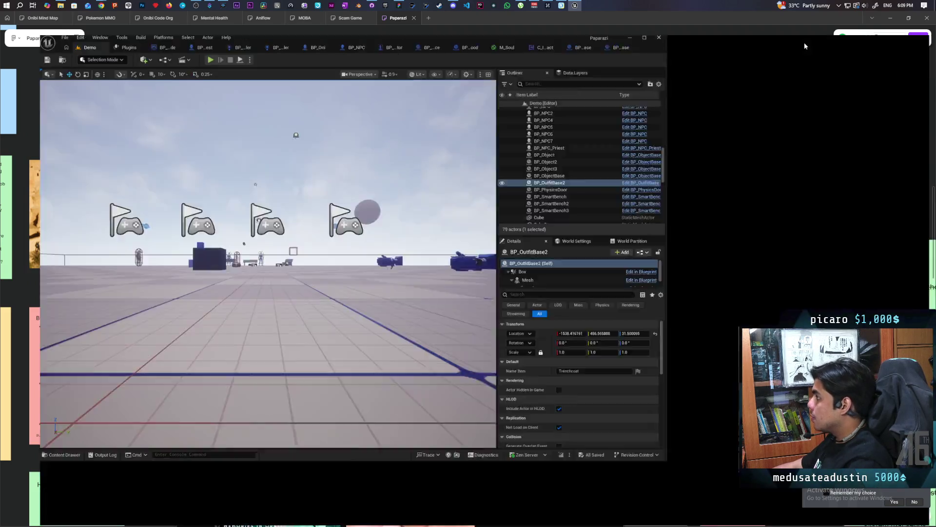
# Compare the BeginPlay widget setup nodes in BP_OutfitBase and BP_ObjectBase EventGraphs, clearing the replication filter.
pyautogui.click(819, 25)
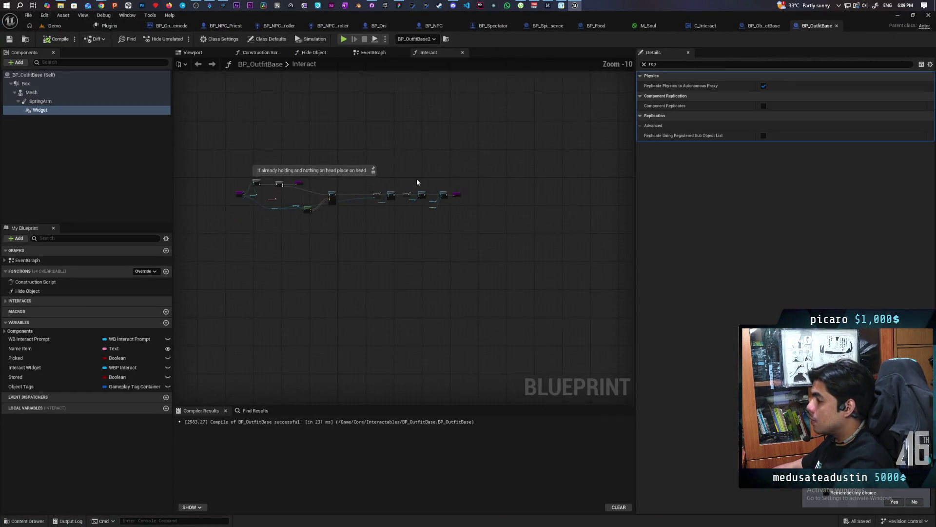
pyautogui.click(374, 53)
pyautogui.scroll(-1, 421, 232)
pyautogui.moveTo(421, 233)
pyautogui.mouseDown()
pyautogui.moveTo(466, 162)
pyautogui.moveTo(448, 242)
pyautogui.moveTo(478, 212)
pyautogui.moveTo(475, 238)
pyautogui.mouseUp()
pyautogui.scroll(3, 481, 221)
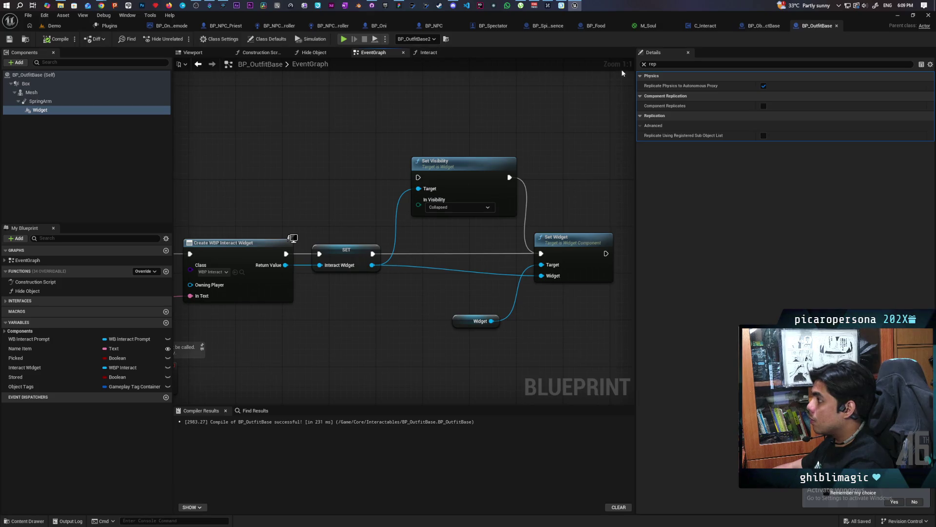
pyautogui.click(645, 65)
pyautogui.scroll(-5, 494, 165)
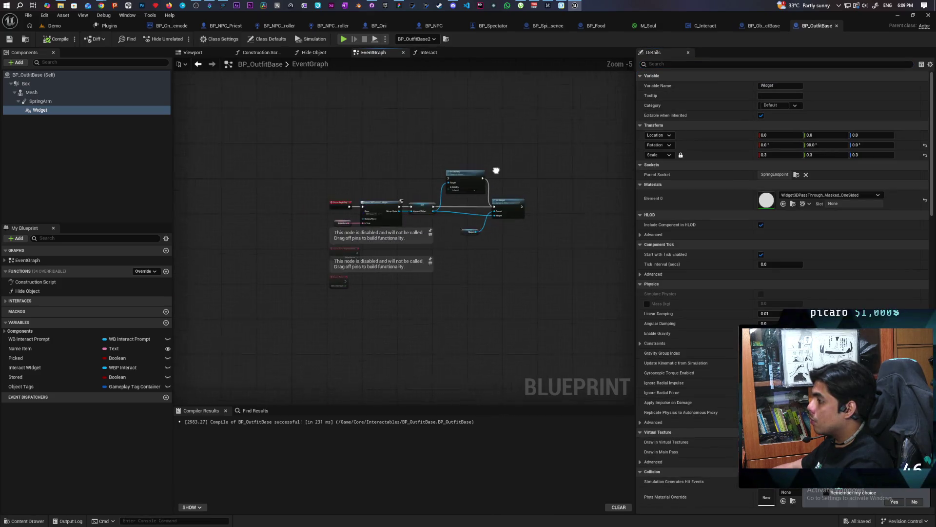
pyautogui.click(760, 25)
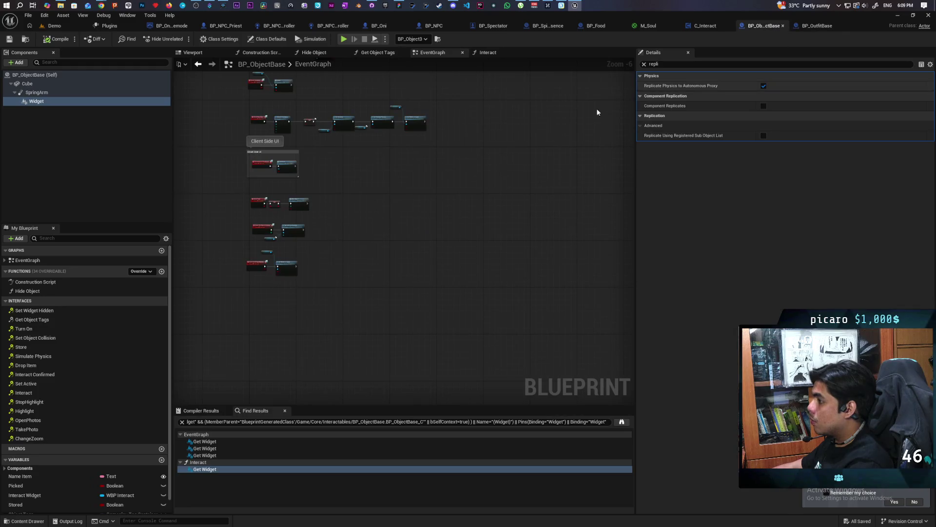
pyautogui.scroll(4, 443, 223)
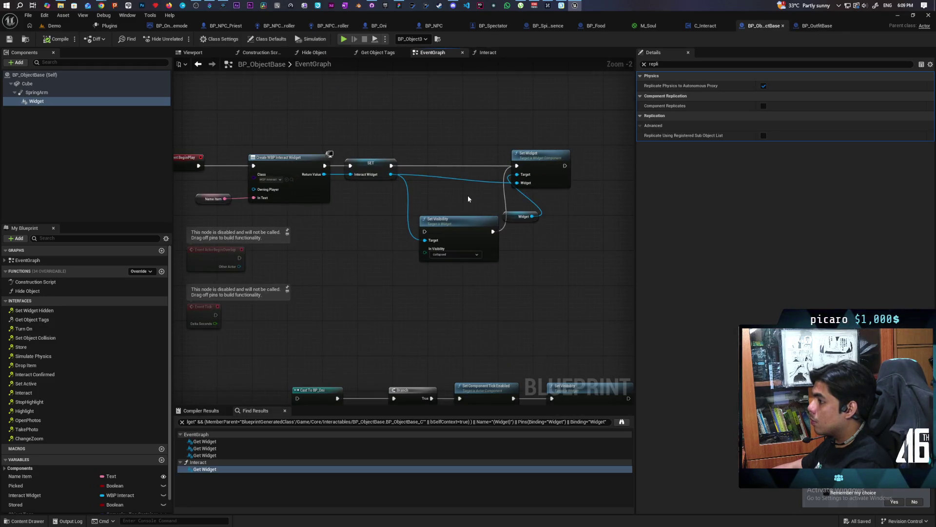
pyautogui.moveTo(471, 200); pyautogui.dragTo(523, 208)
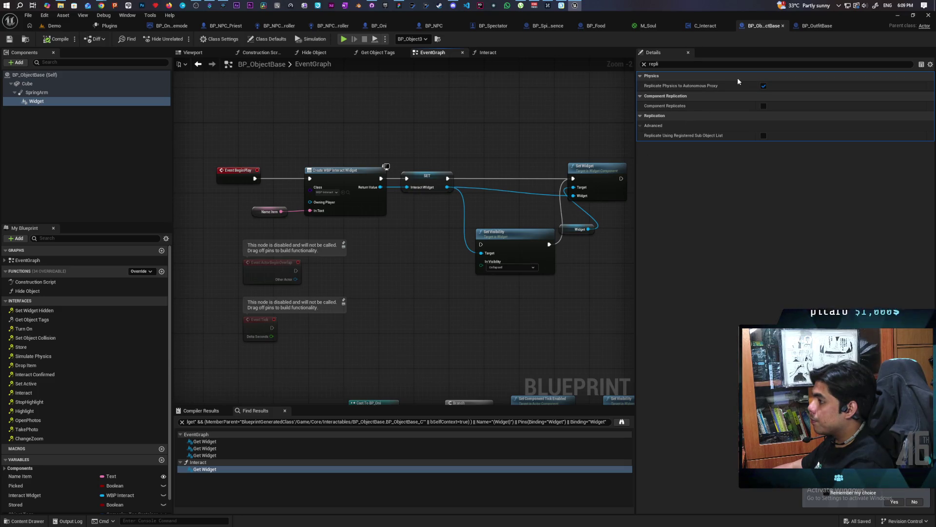
pyautogui.click(805, 27)
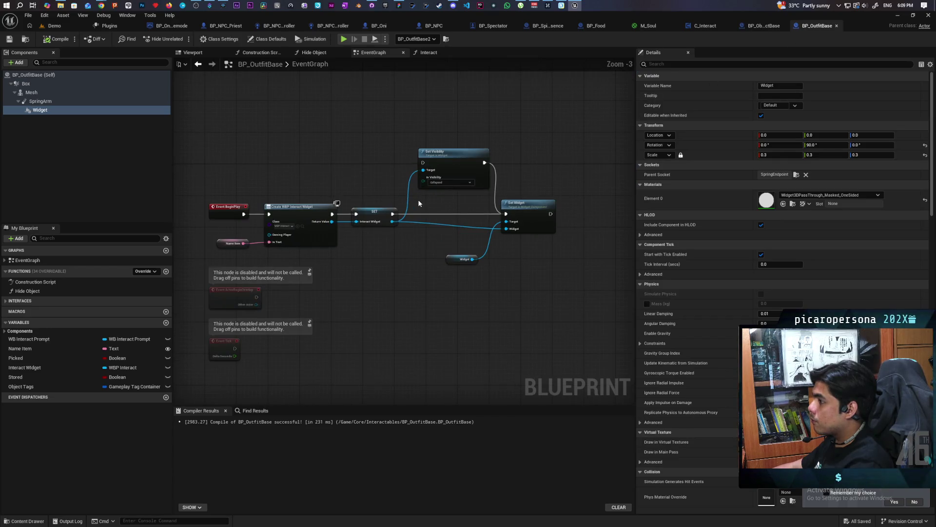
# Search both blueprints' Widget properties for 'visi', 'hidden' and 'hidd' settings.
pyautogui.click(732, 63)
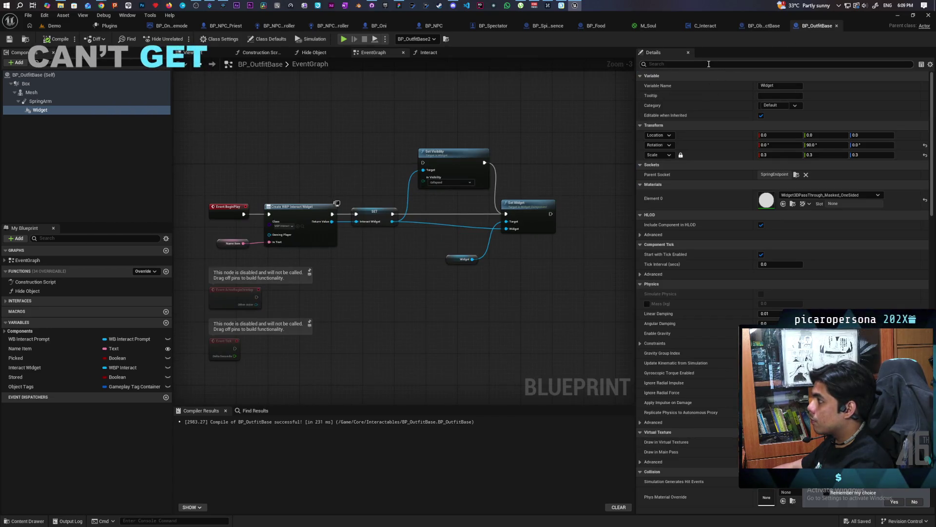
pyautogui.write('visi')
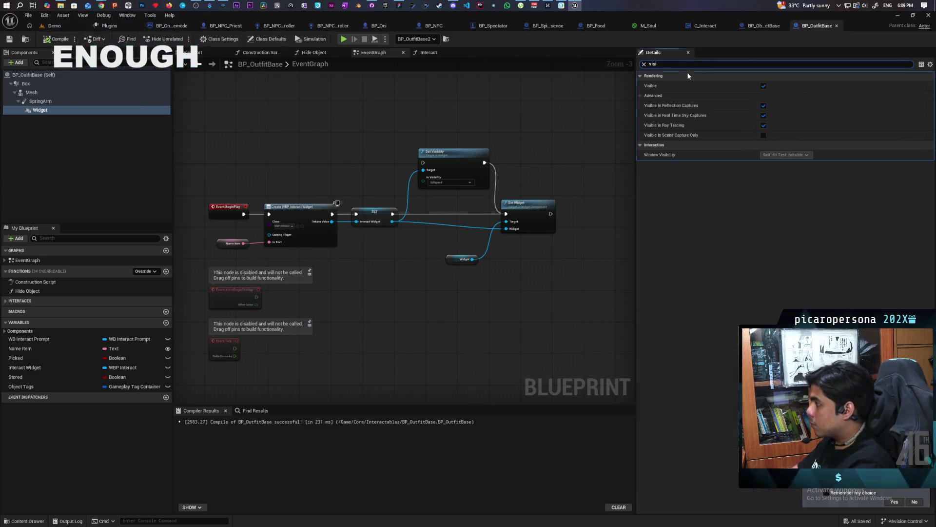
pyautogui.click(764, 25)
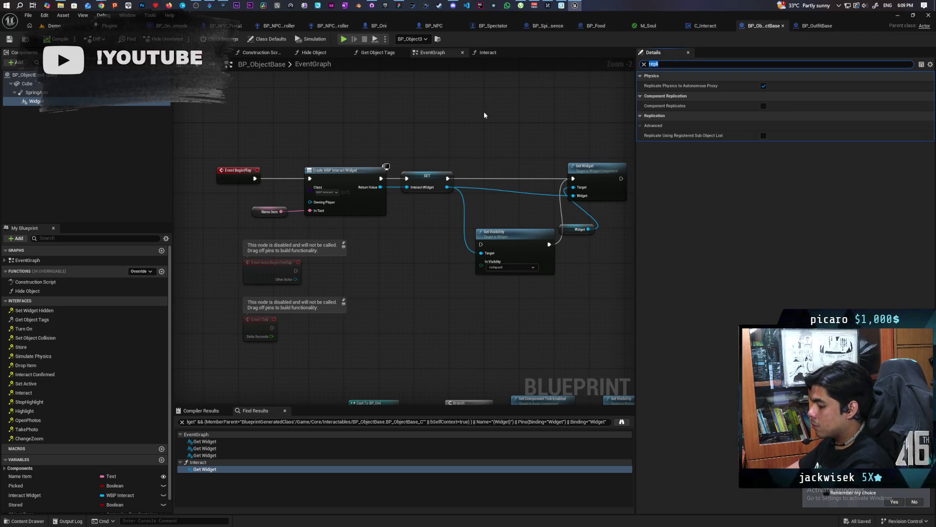
pyautogui.write('visi')
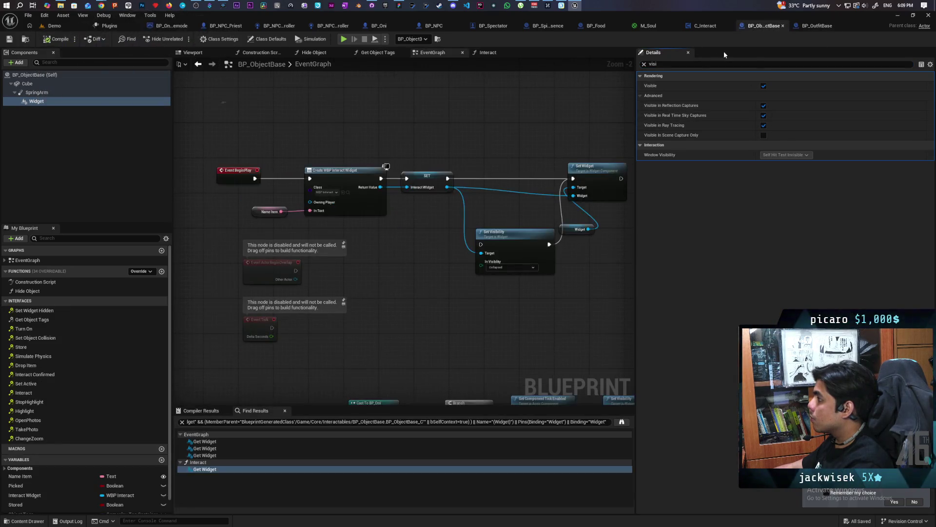
pyautogui.click(682, 64)
pyautogui.write('hidd')
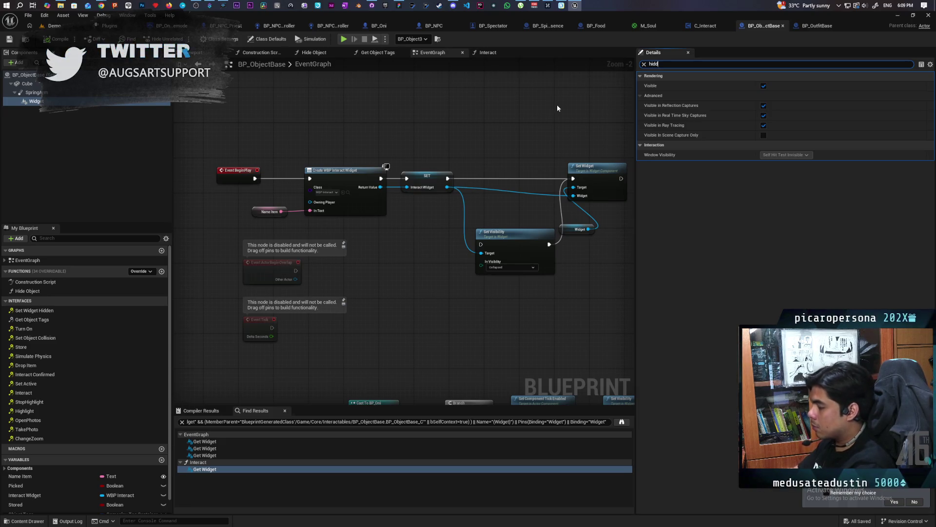
pyautogui.write('en')
pyautogui.click(812, 26)
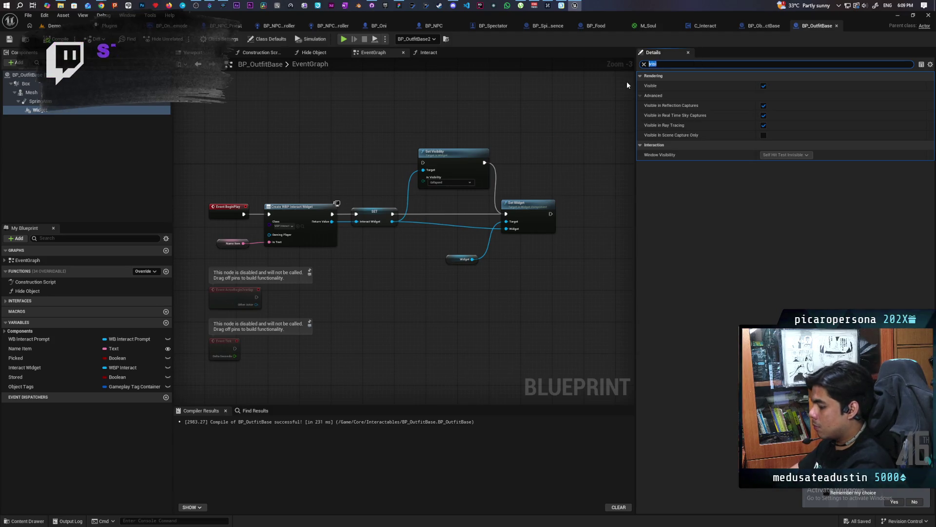
pyautogui.write('hidd')
# Enable Hidden in Game on BP_OutfitBase's Widget, compile, and start a three-client play test.
pyautogui.click(763, 115)
pyautogui.click(57, 39)
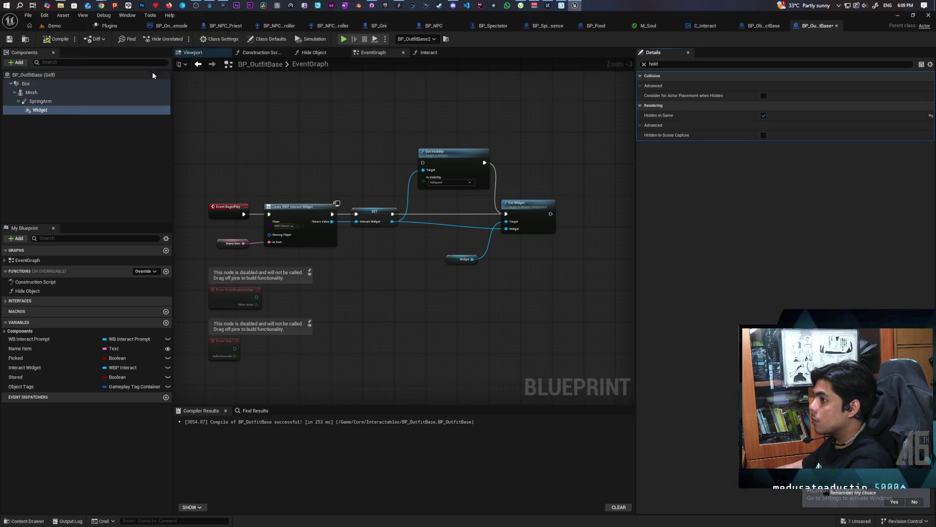
pyautogui.click(61, 22)
pyautogui.click(184, 43)
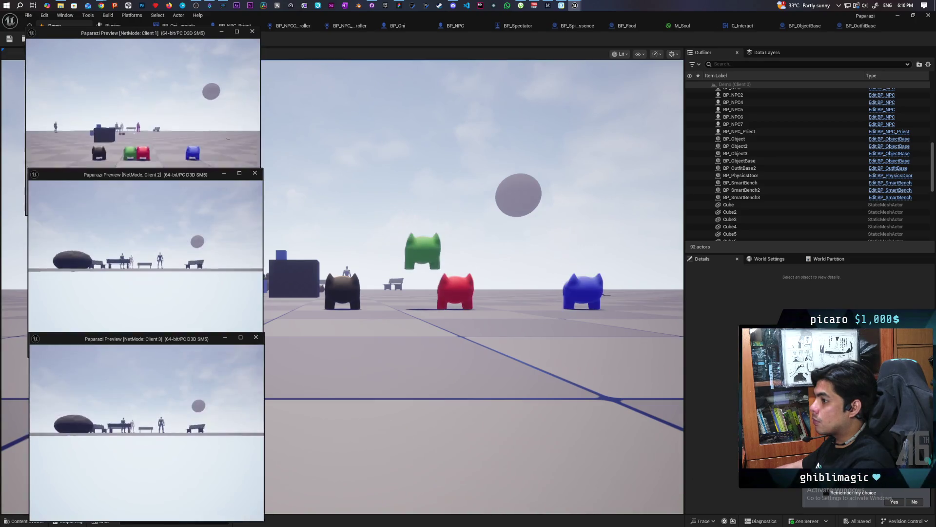
# View the characters from client 1 and walk the main view character toward the objects.
pyautogui.click(142, 107)
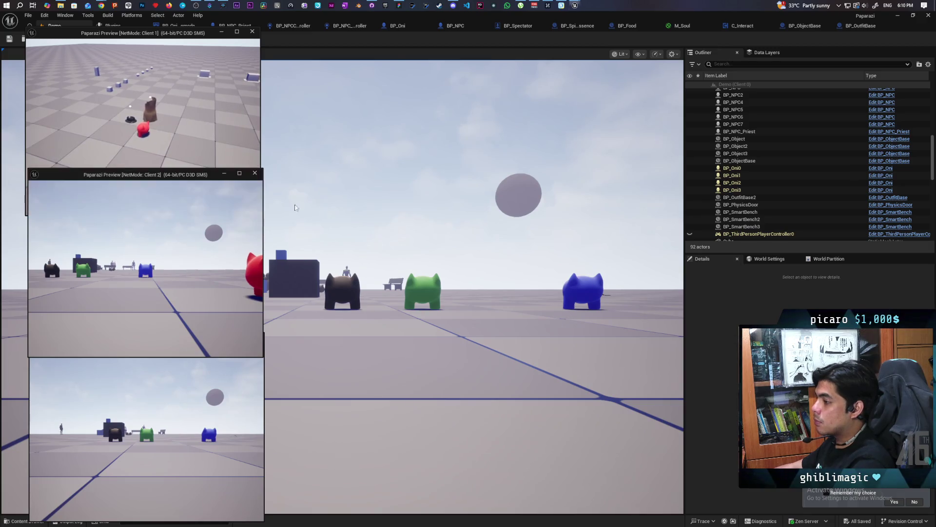
pyautogui.hotkey('alt', 'Tab')
pyautogui.hotkey('shift', 'F1')
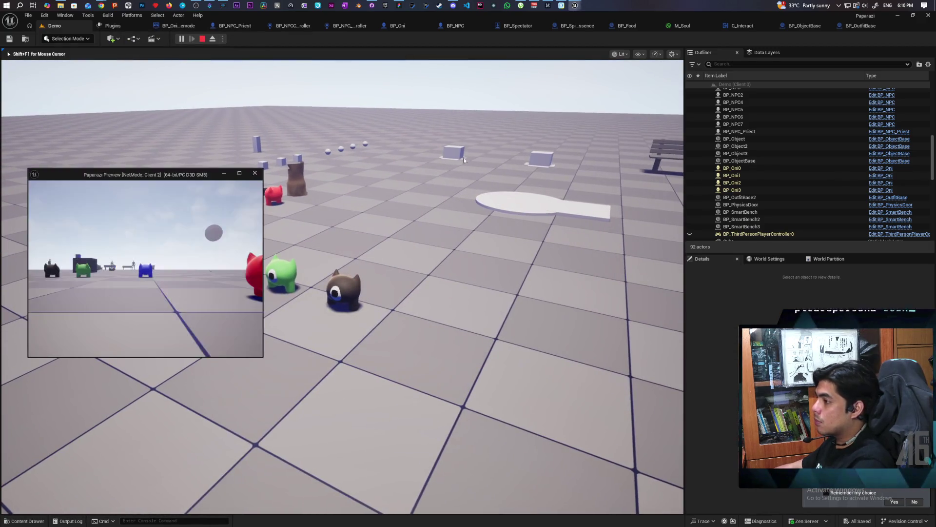
pyautogui.doubleClick(704, 45)
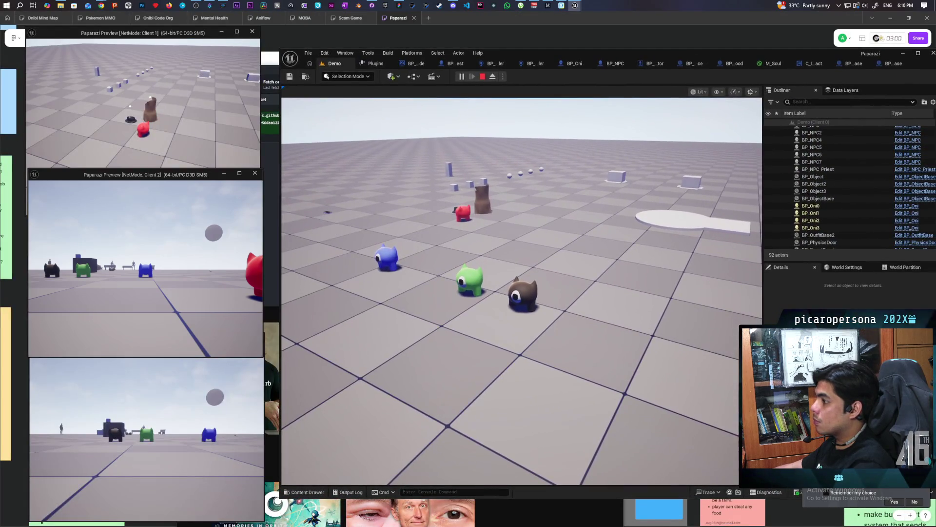
pyautogui.press('w')
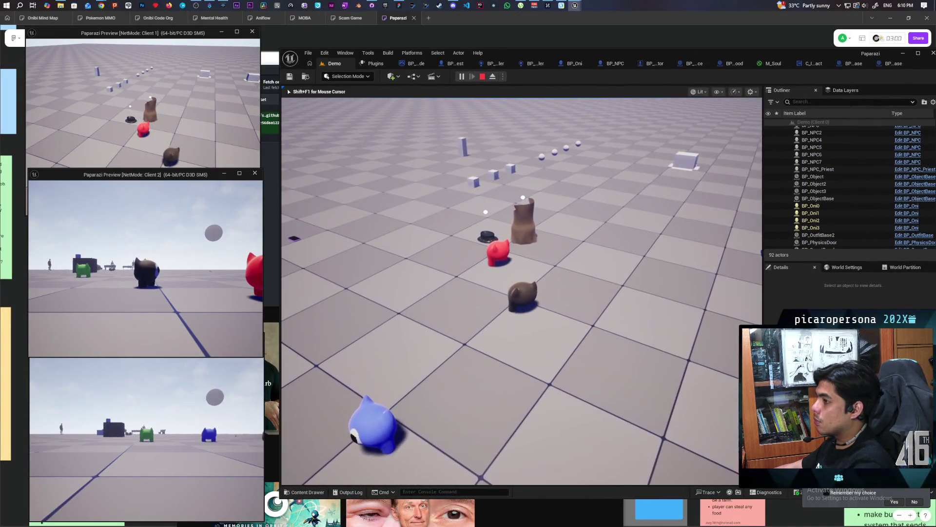
pyautogui.hotkey('shift', 'F1')
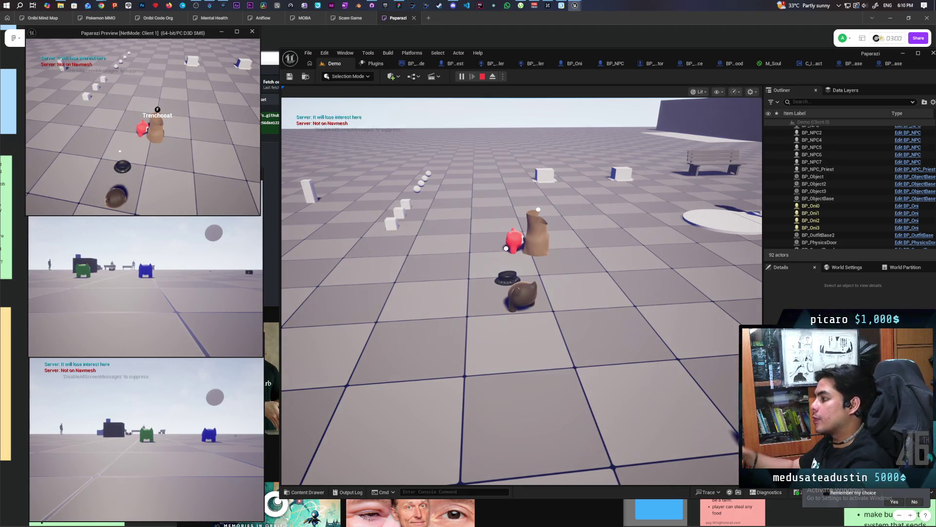
# Walk Client 2's blue character up to the hat and along the row of cubes to test prompts.
pyautogui.hotkey('alt', 'Tab')
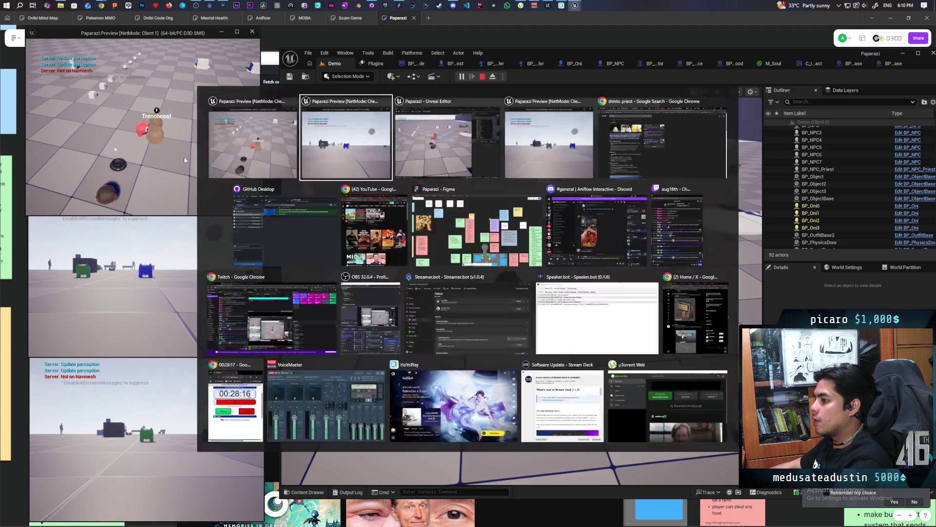
pyautogui.press('w')
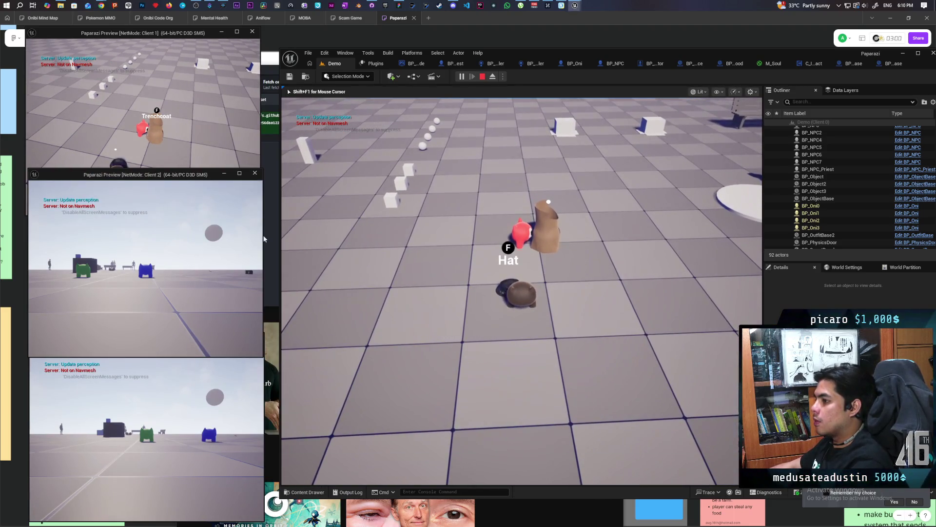
pyautogui.press('w')
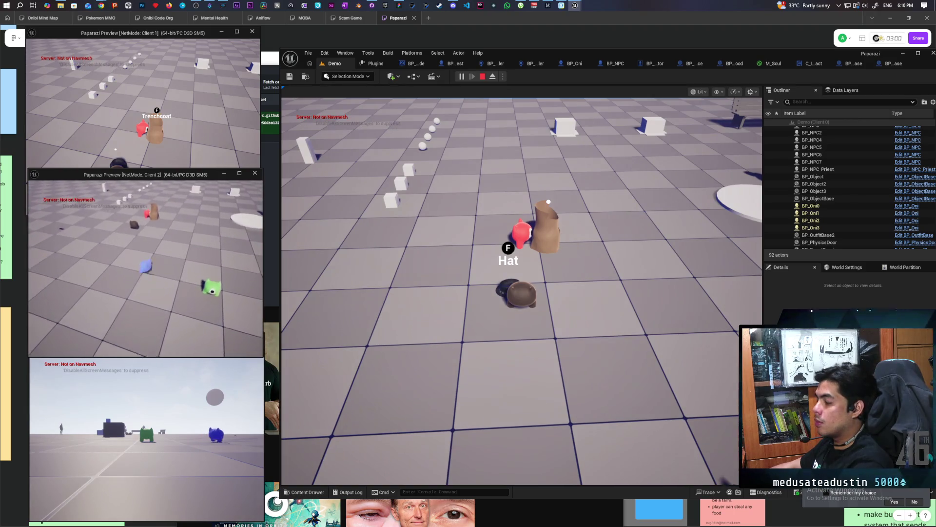
pyautogui.press('w')
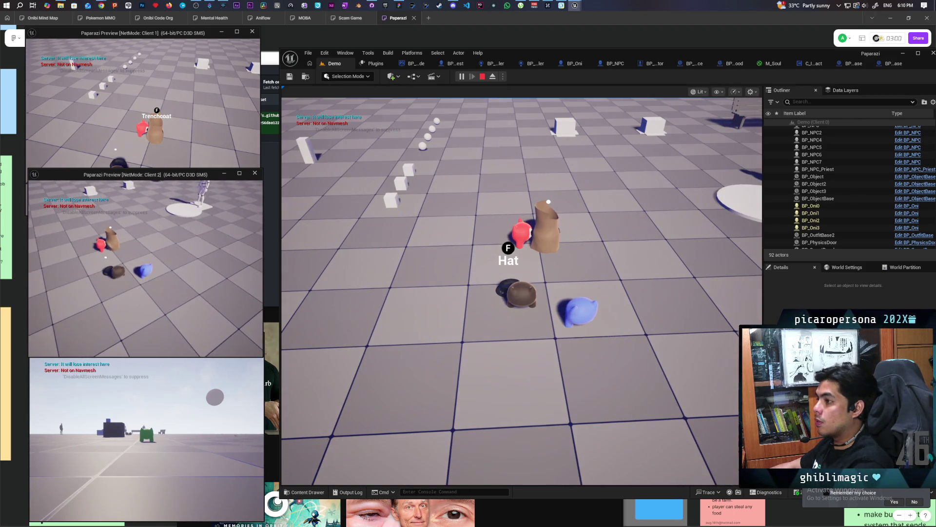
pyautogui.press('w')
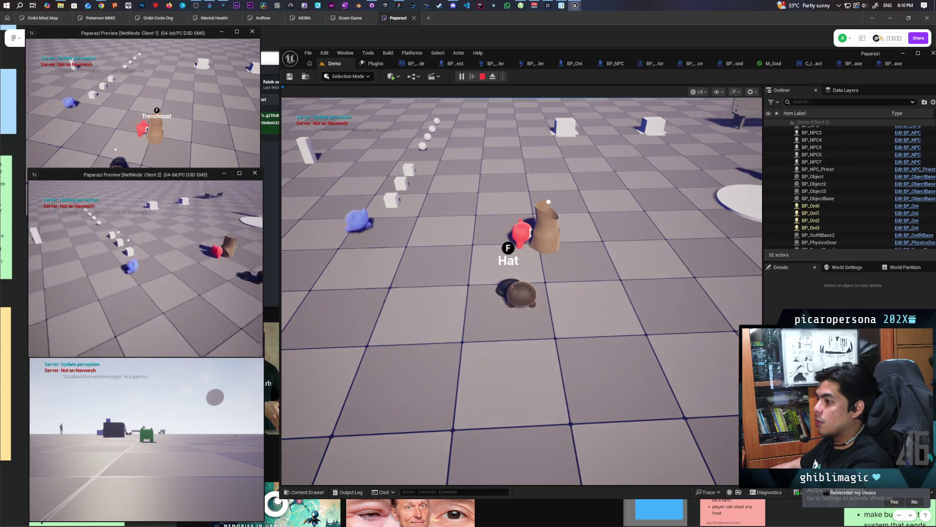
pyautogui.press('w')
pyautogui.press('w')
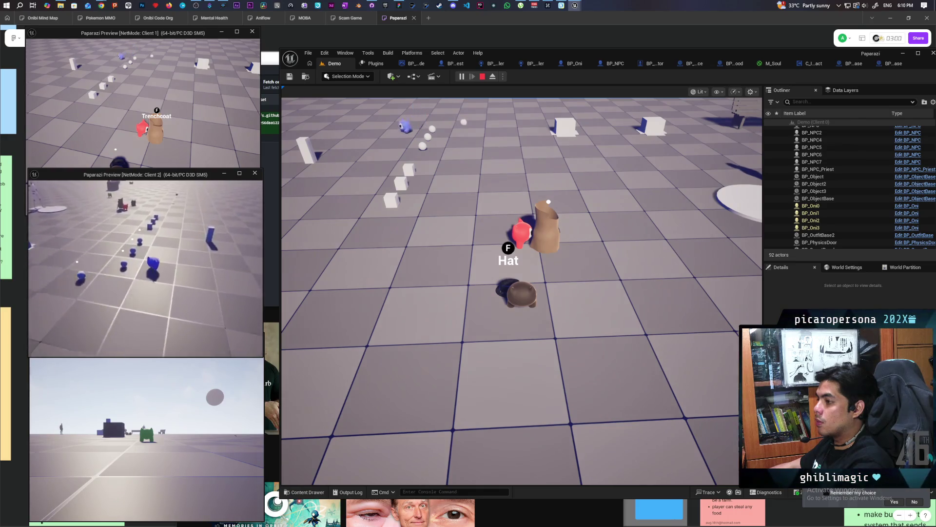
pyautogui.press('w')
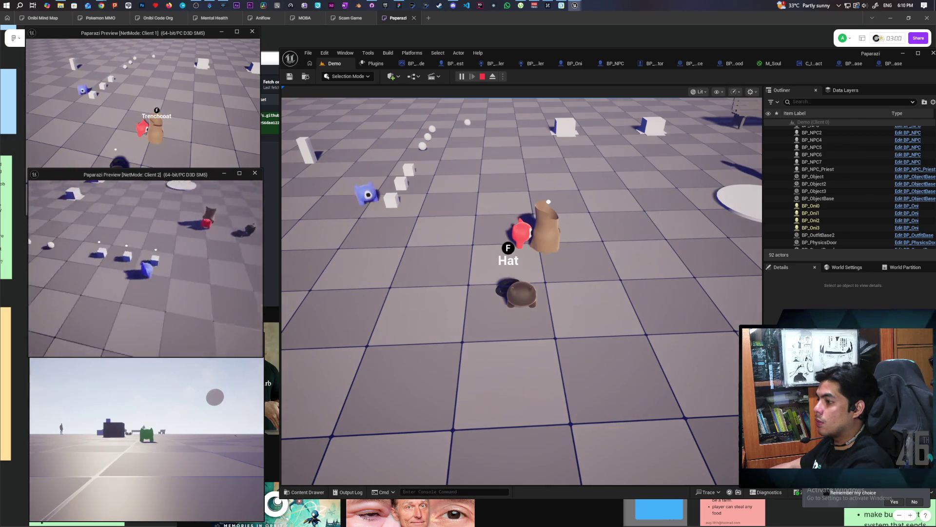
pyautogui.press('w')
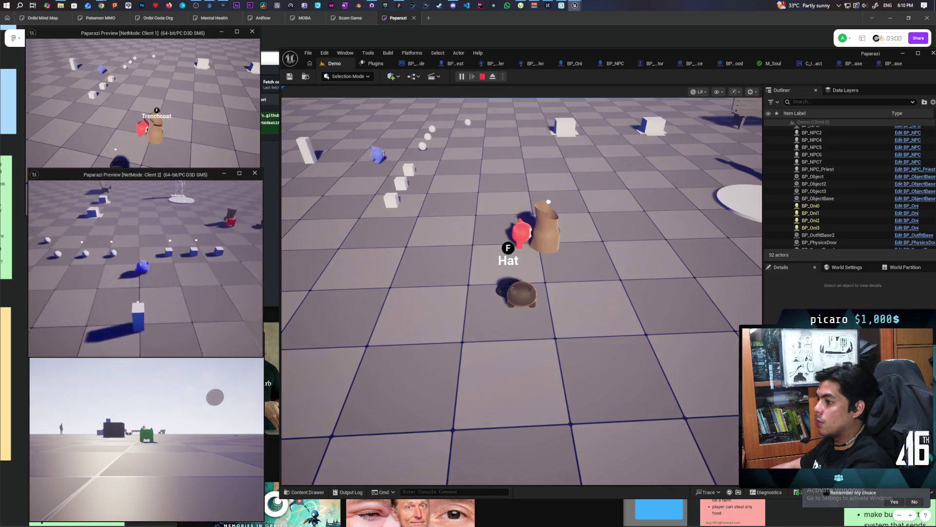
pyautogui.press('w')
pyautogui.press('w')
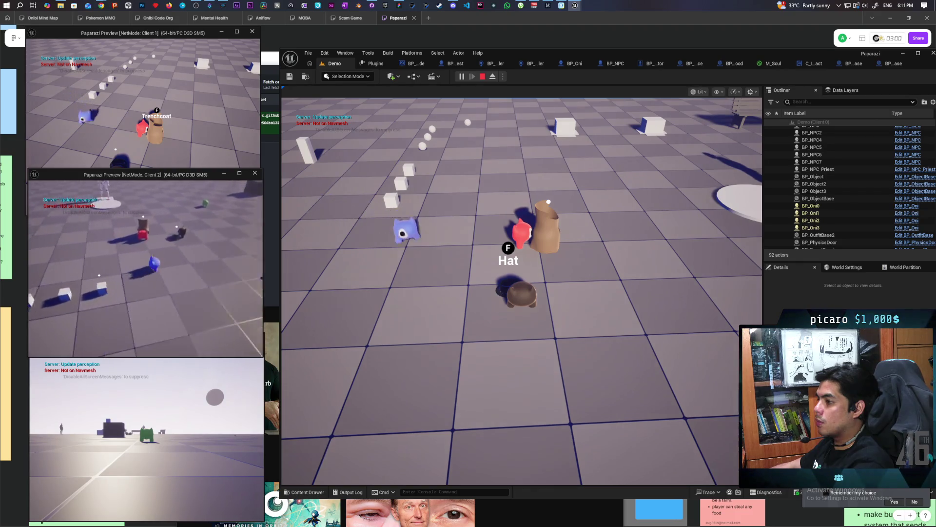
pyautogui.press('w')
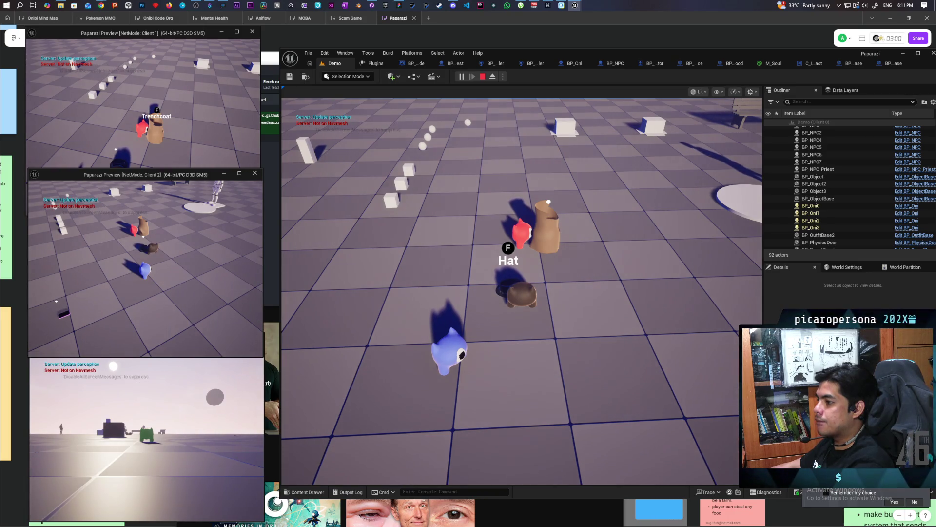
pyautogui.press('w')
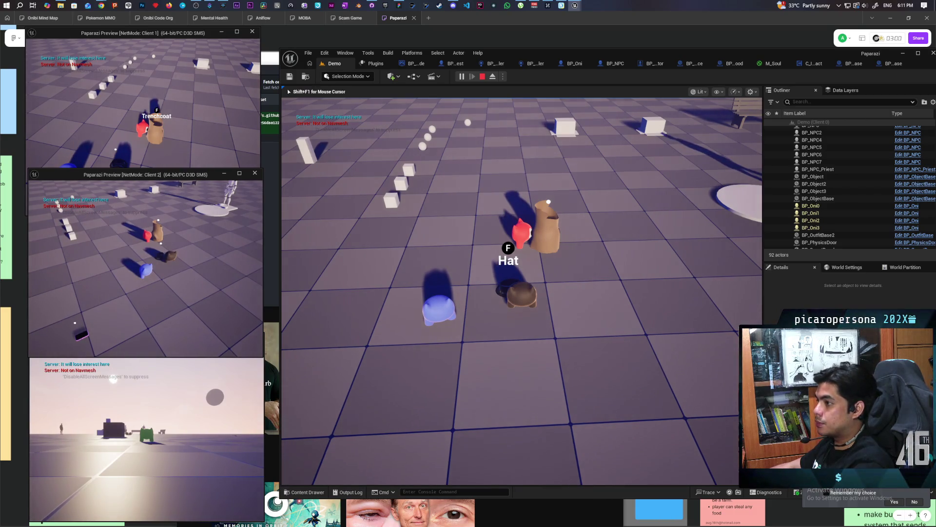
# Pick up the hat with the brown character, stop playing, and bring up GitHub Desktop's pending changes.
pyautogui.press('f')
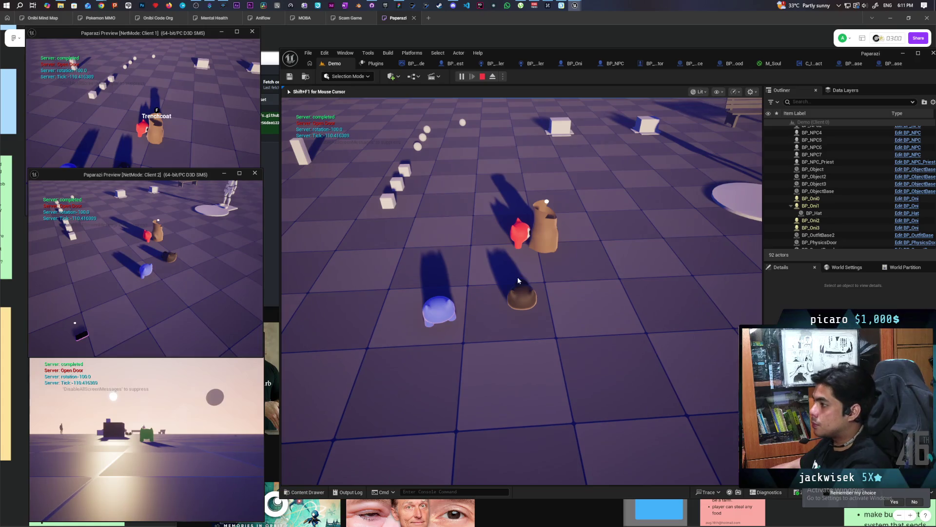
pyautogui.press('Escape')
pyautogui.click(126, 236)
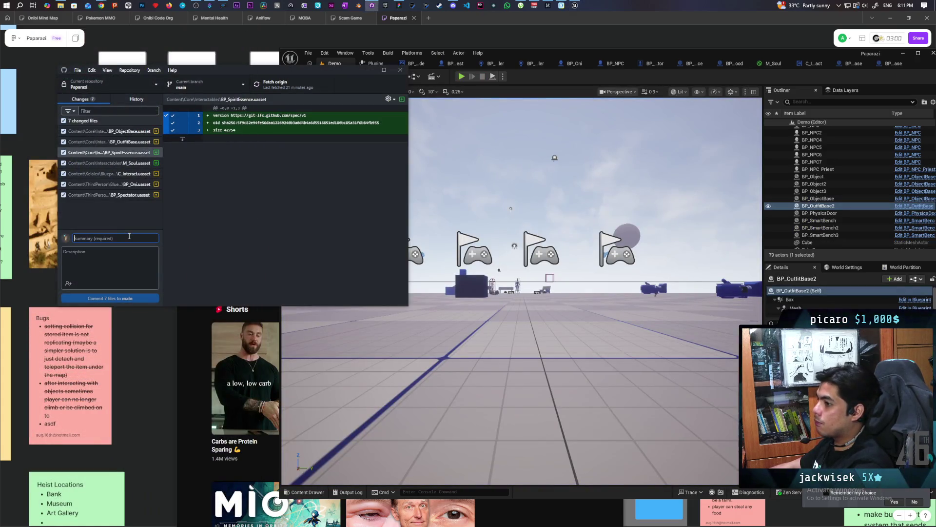
# Commit the 7 files as 'fixed widget visibility replication', push to origin, and return to Unreal.
pyautogui.write('fixed')
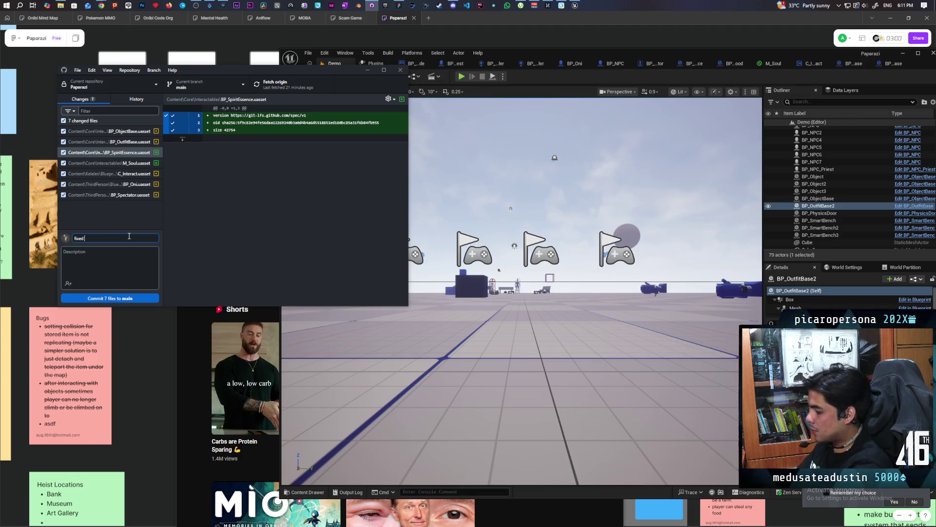
pyautogui.write('get visibility replication')
pyautogui.hotkey('ctrl', 'Return')
pyautogui.hotkey('ctrl', 'p')
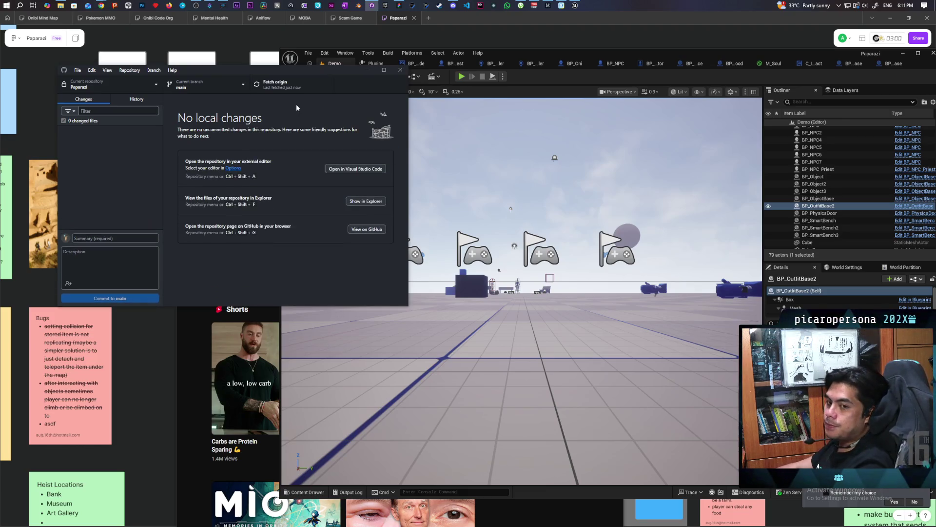
pyautogui.click(577, 77)
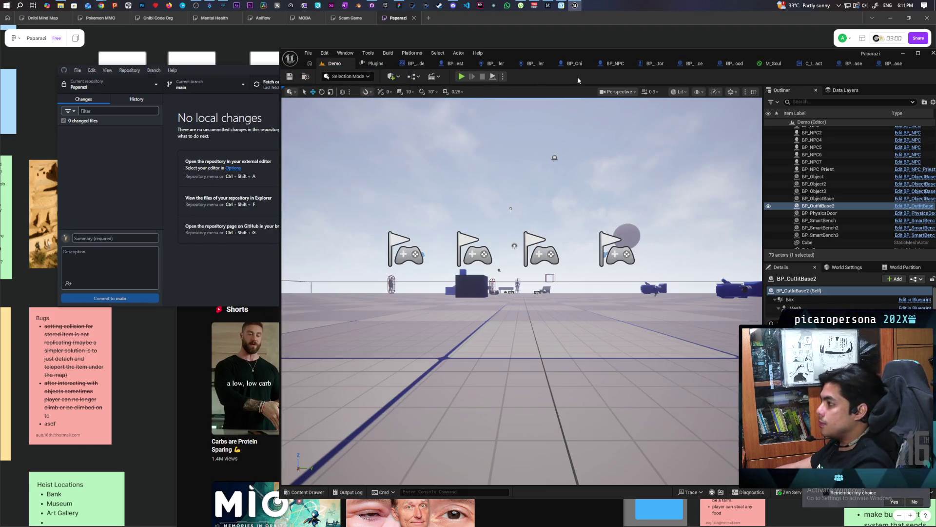
pyautogui.click(462, 76)
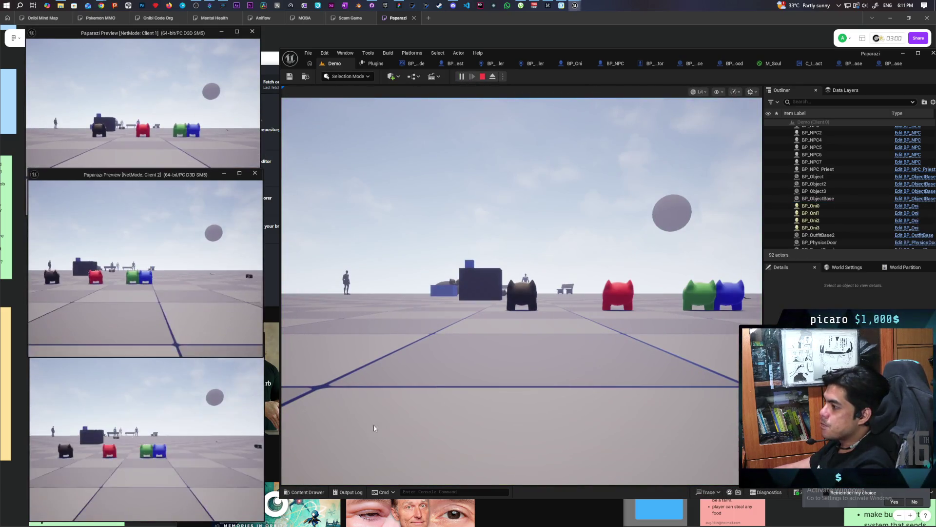
pyautogui.press('e')
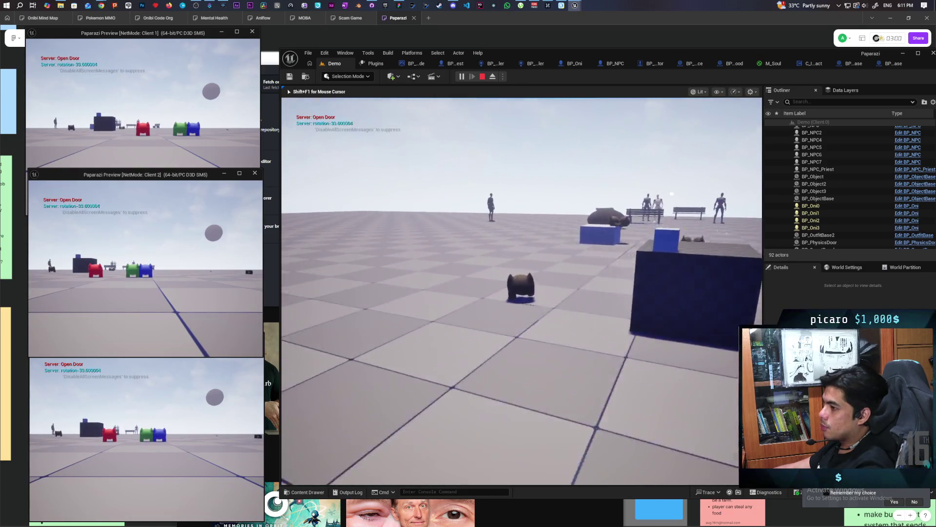
pyautogui.press('w')
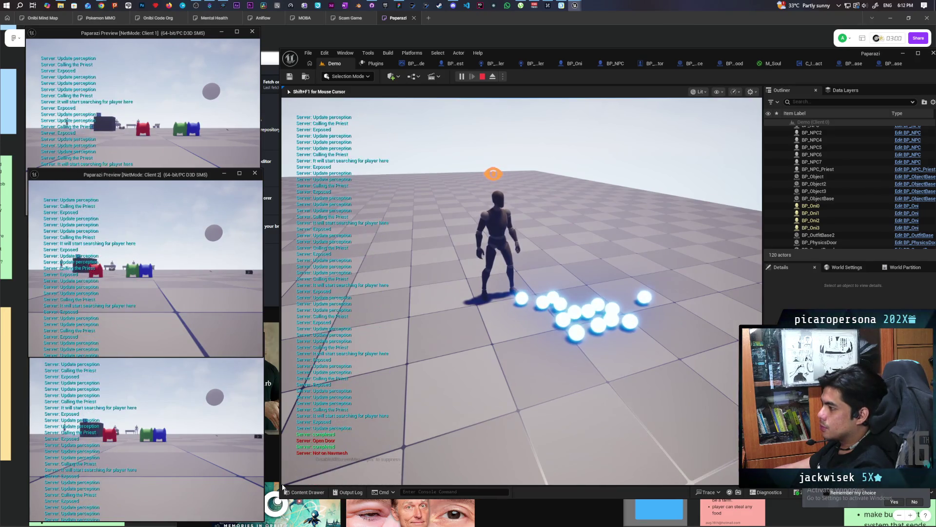
pyautogui.press('Escape')
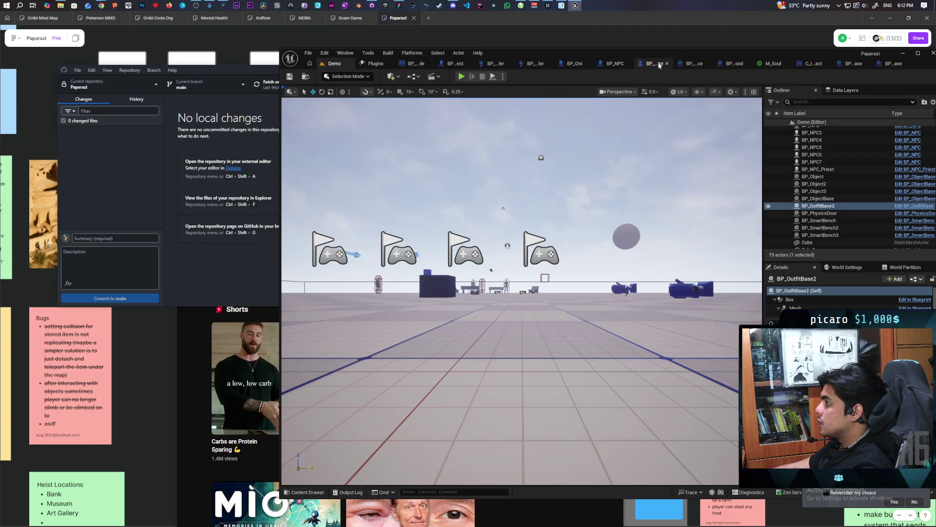
# Set an F9 breakpoint on the Branch after the BP_Oni cast in BP_NPCController's Perception graph.
pyautogui.doubleClick(794, 51)
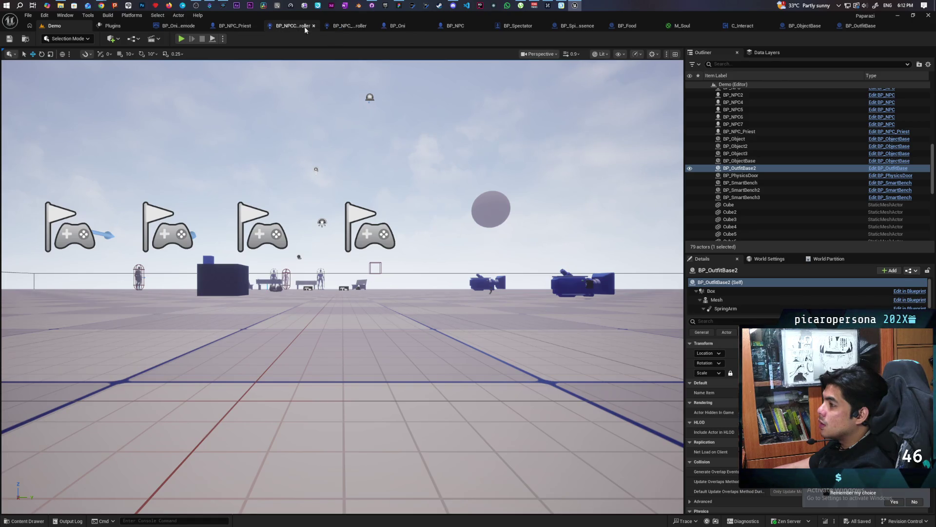
pyautogui.click(288, 27)
pyautogui.scroll(5, 443, 265)
pyautogui.moveTo(404, 293); pyautogui.dragTo(306, 159)
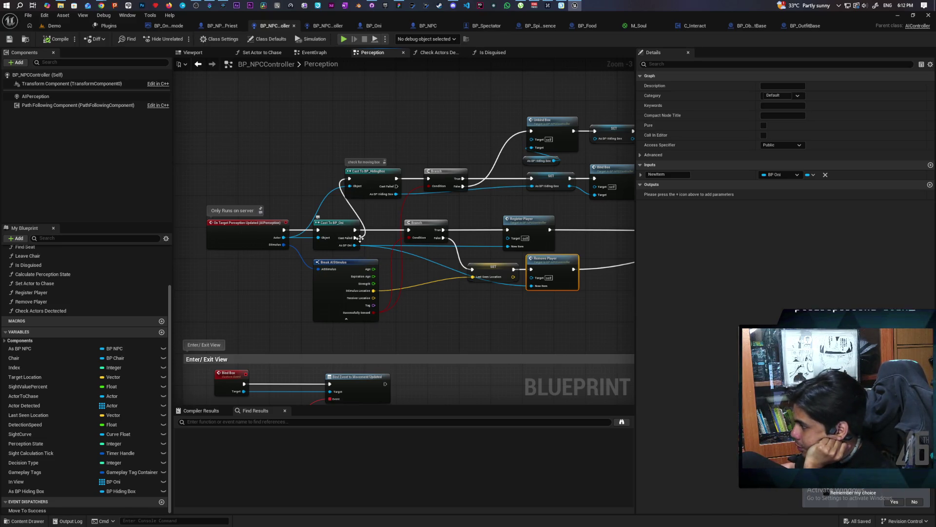
pyautogui.click(419, 226)
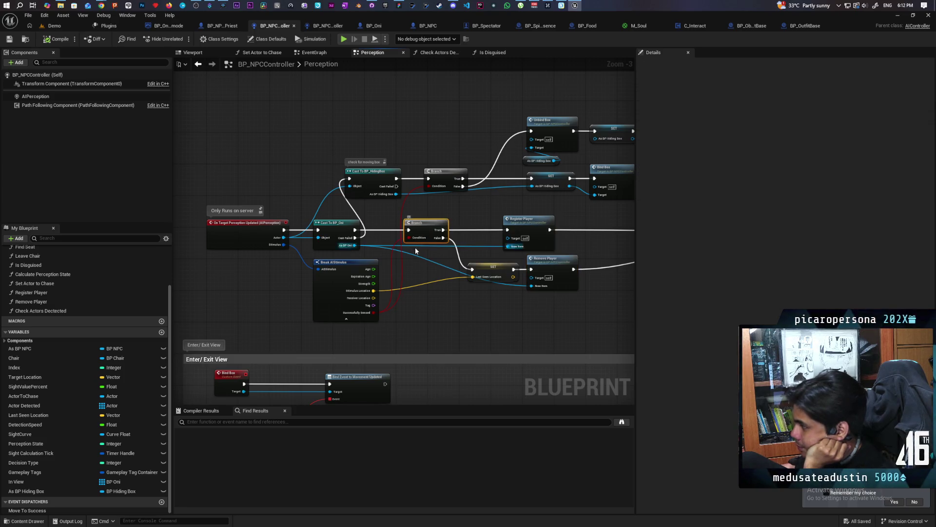
pyautogui.press('F9')
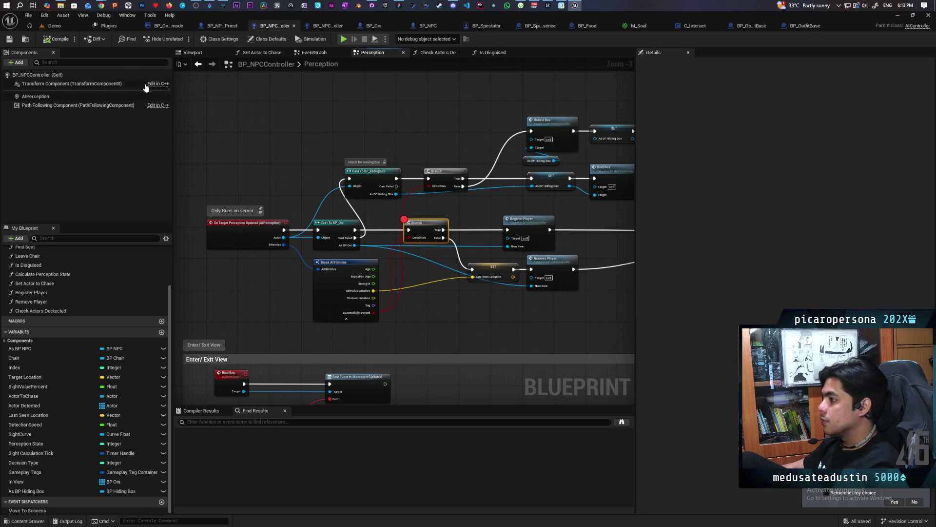
# Resize the editor window, return to the Demo level, and launch a three-client play session.
pyautogui.moveTo(205, 19)
pyautogui.mouseDown()
pyautogui.moveTo(348, 34)
pyautogui.moveTo(510, 35)
pyautogui.mouseUp()
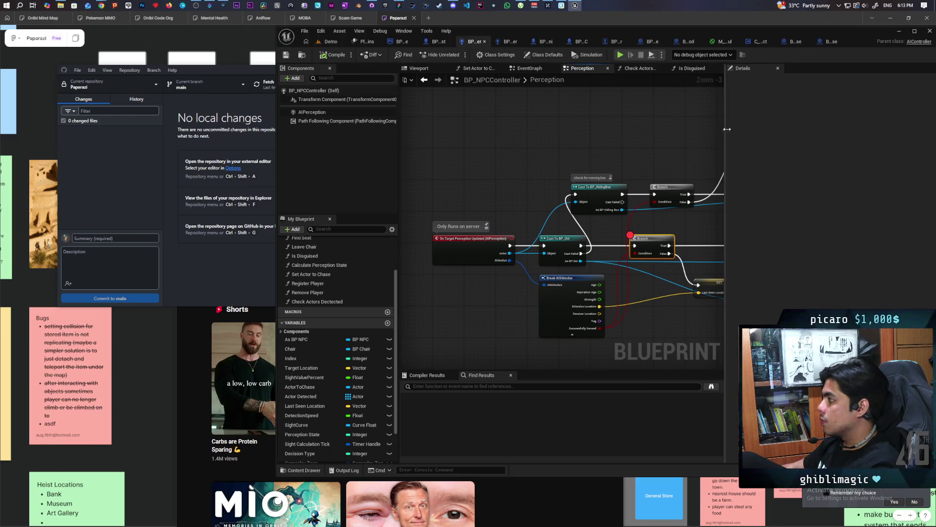
pyautogui.moveTo(730, 129); pyautogui.dragTo(853, 129)
pyautogui.click(331, 41)
pyautogui.click(461, 54)
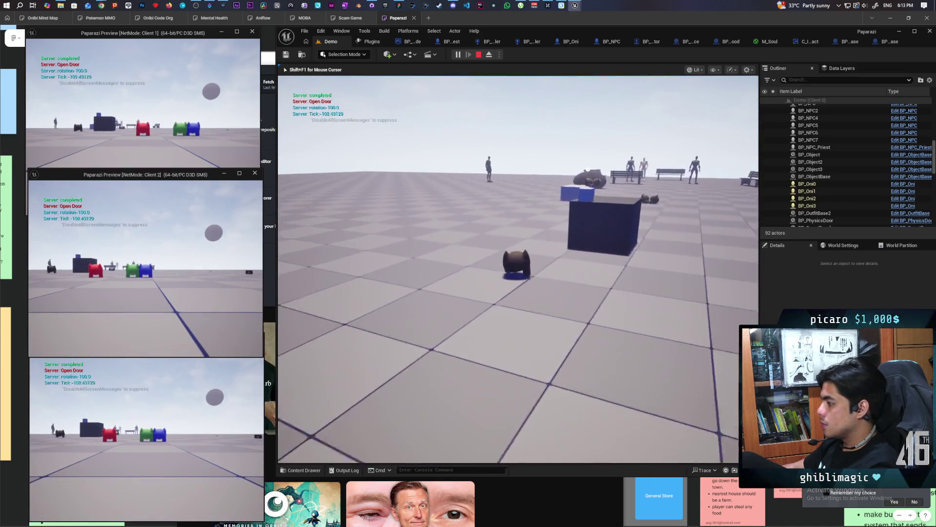
# Walk toward the NPCs until the Branch breakpoint hits, inspect pin values, and step to SET Last Seen Location.
pyautogui.press('w')
pyautogui.press('w')
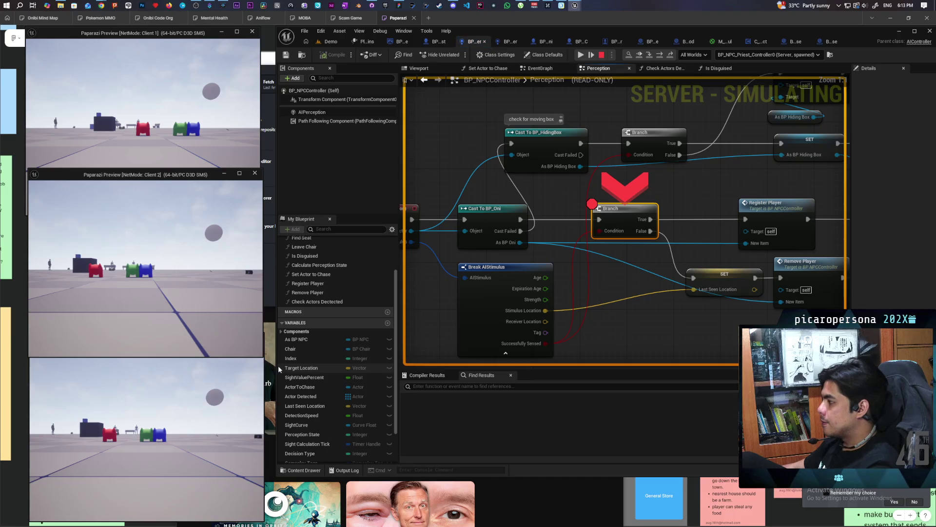
pyautogui.click(640, 54)
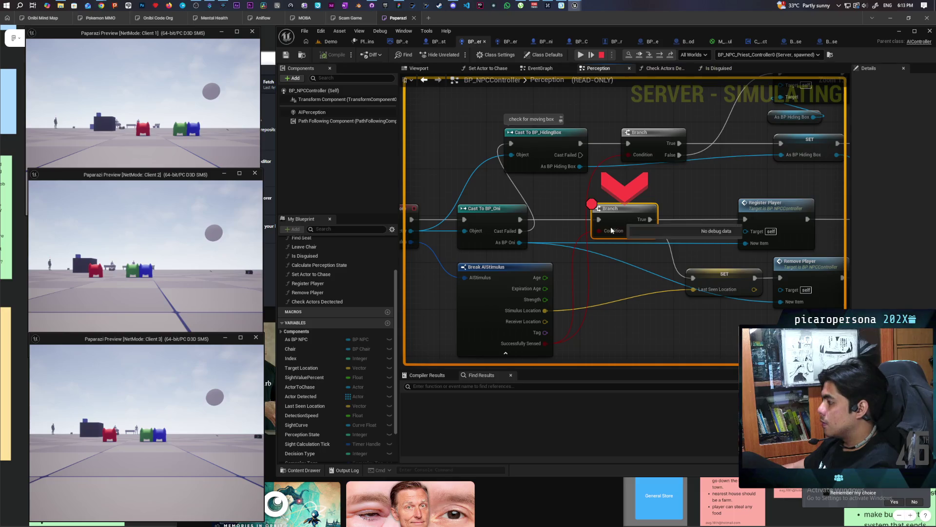
pyautogui.moveTo(540, 344)
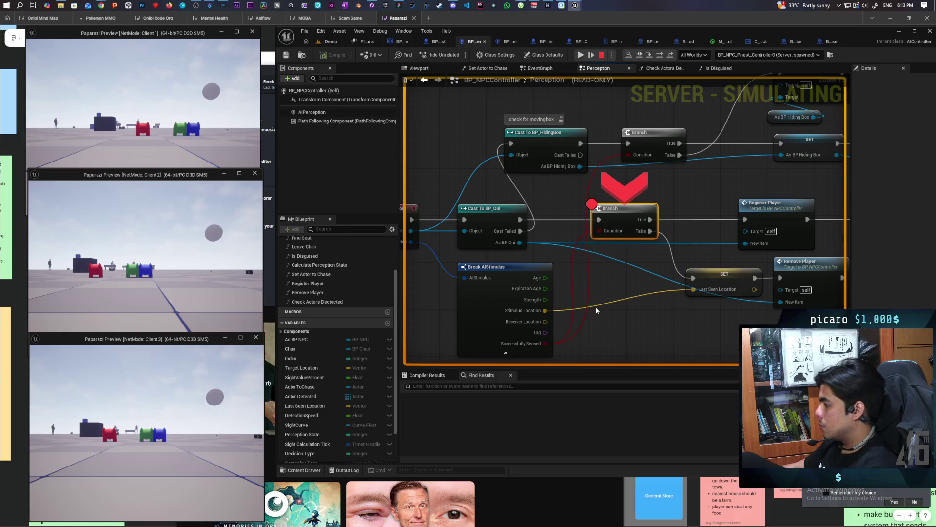
pyautogui.press('F10')
pyautogui.moveTo(441, 283)
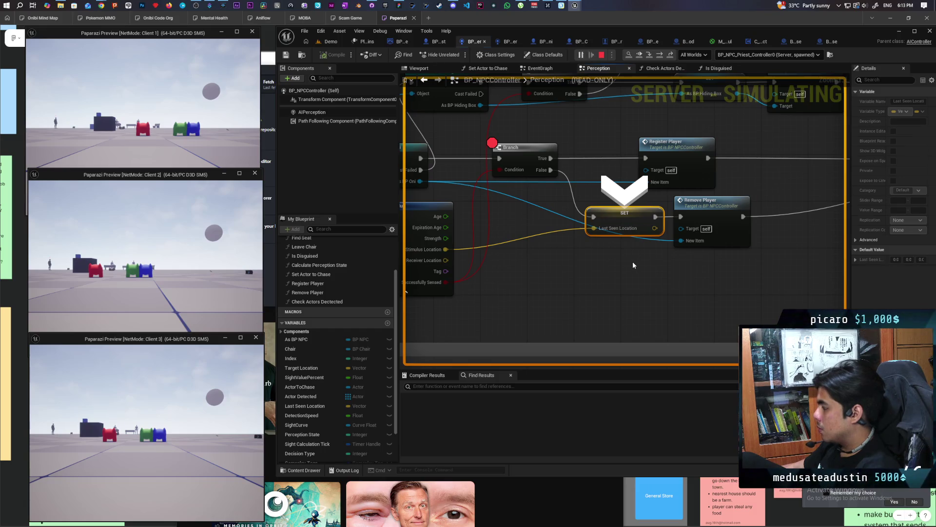
# Step into the Remove Player function through its array remove and back out to Perception.
pyautogui.press('F10')
pyautogui.press('F11')
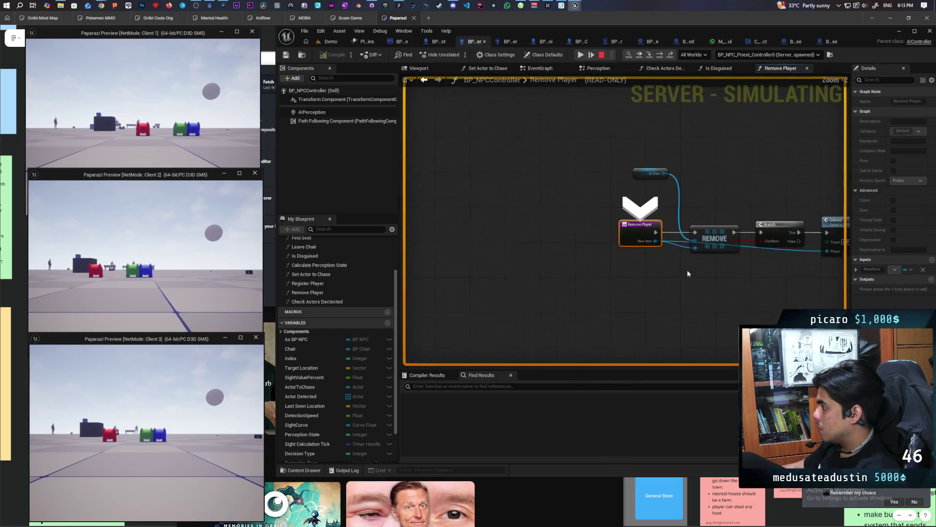
pyautogui.moveTo(550, 301); pyautogui.dragTo(544, 304)
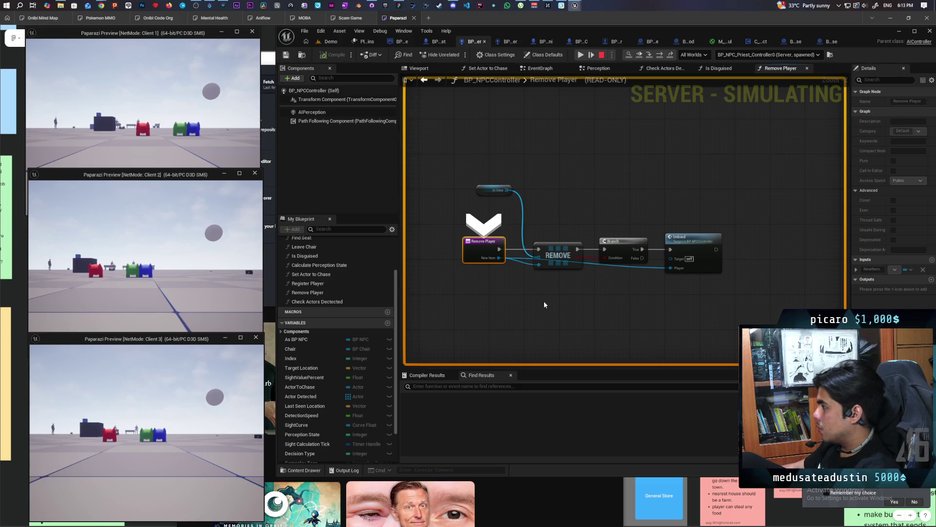
pyautogui.press('F10')
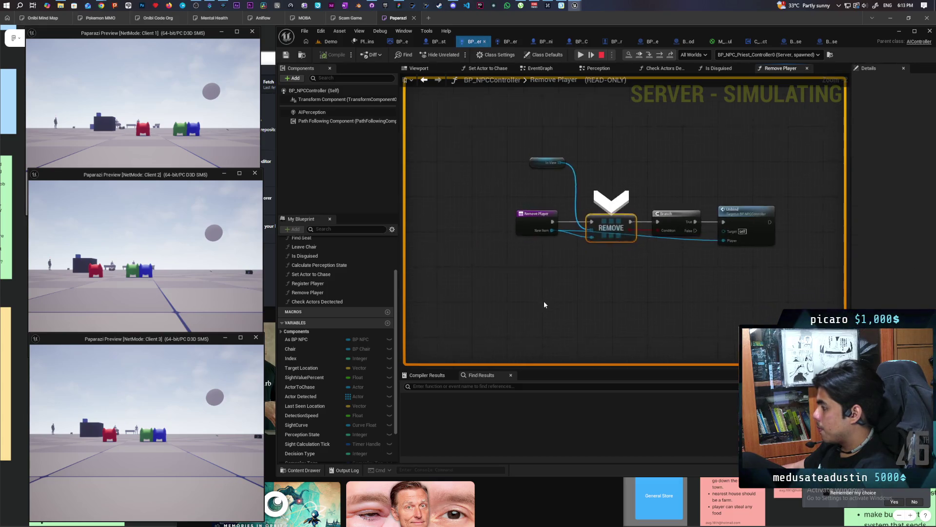
pyautogui.press('F10')
# Step through Update Perception and Calculate Sight Value back to the breakpointed Branch.
pyautogui.press('F10')
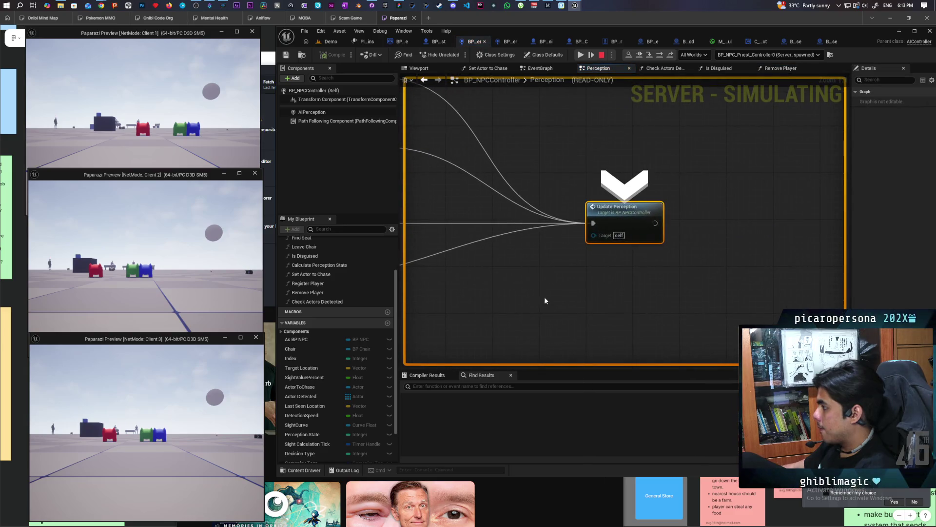
pyautogui.press('F10')
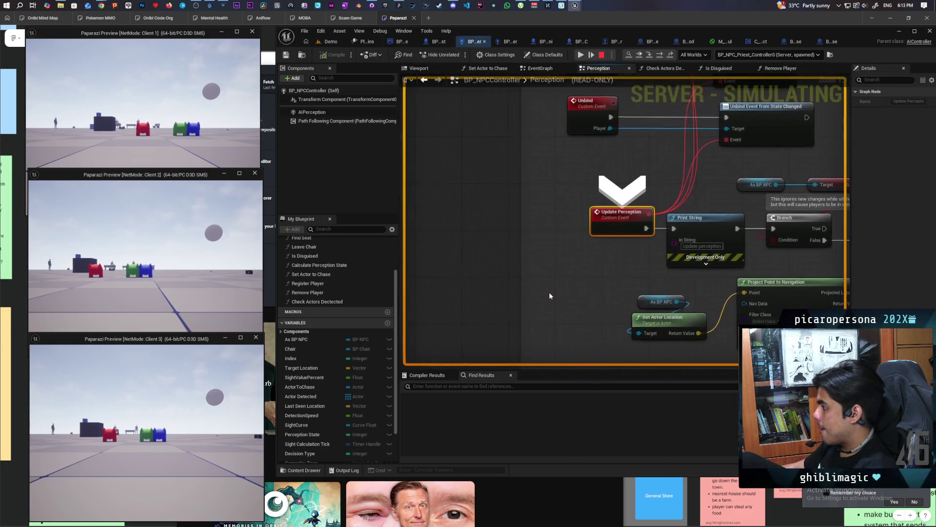
pyautogui.press('F10')
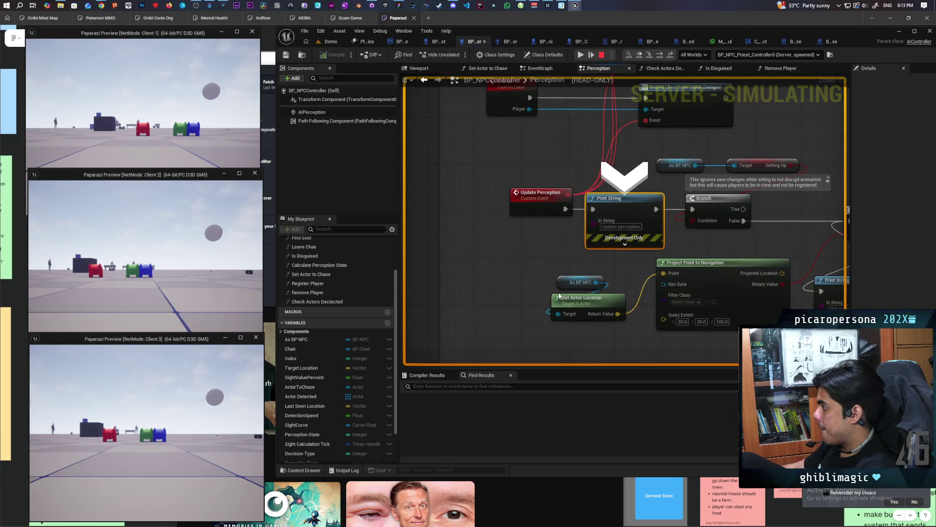
pyautogui.press('F10')
pyautogui.press('F10')
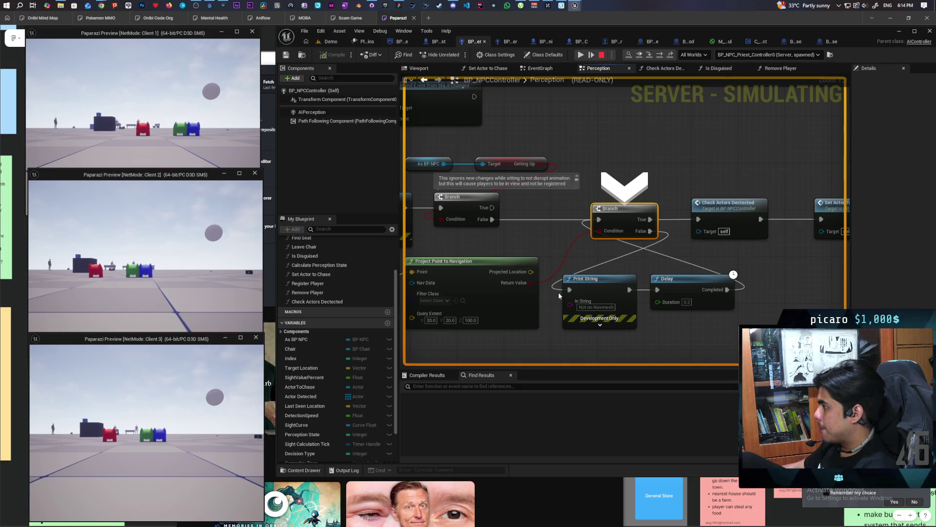
pyautogui.press('F10')
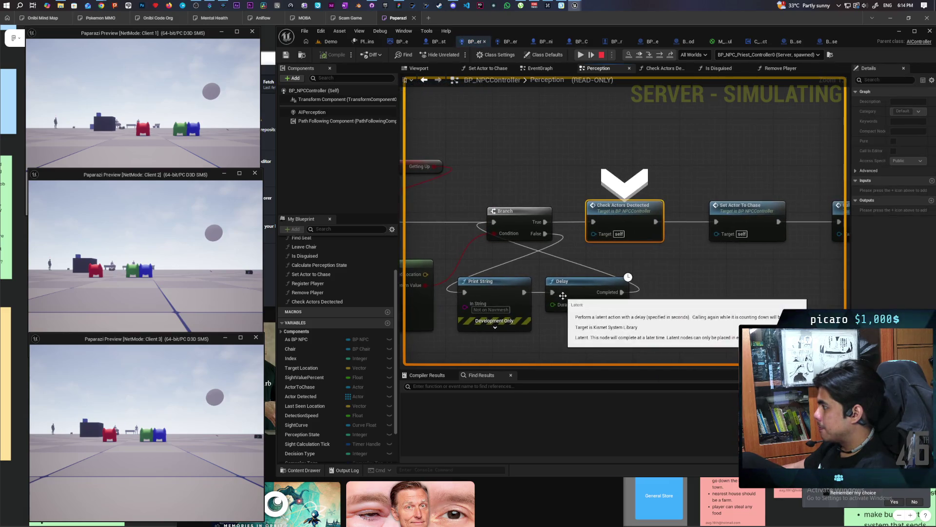
pyautogui.press('F10')
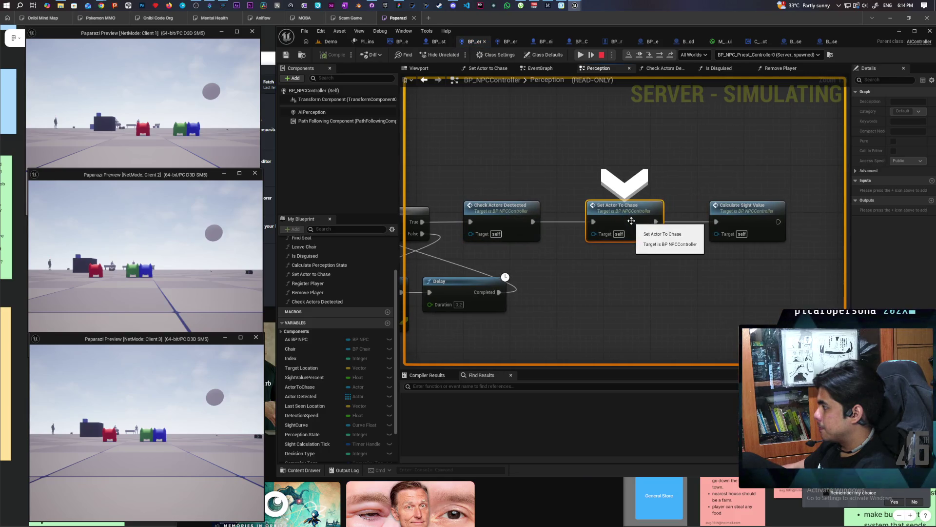
pyautogui.press('F10')
pyautogui.press('F10')
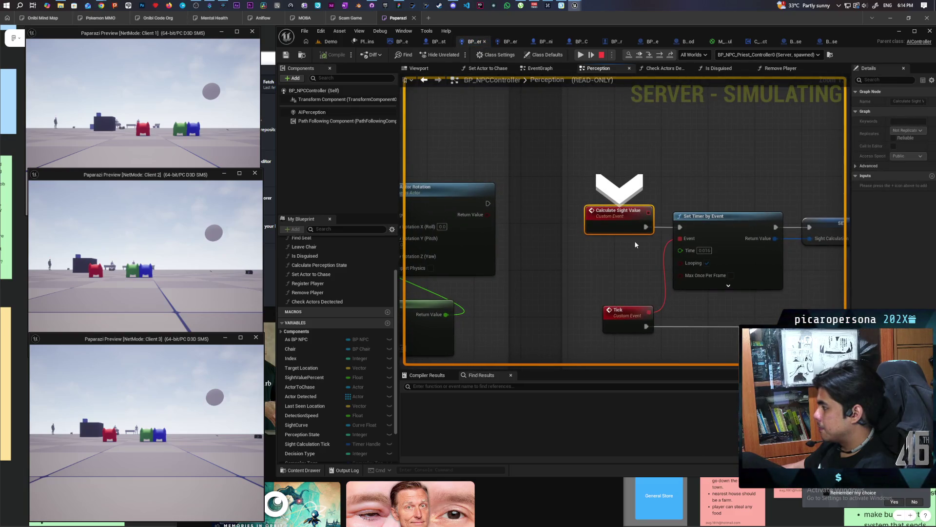
pyautogui.press('F10')
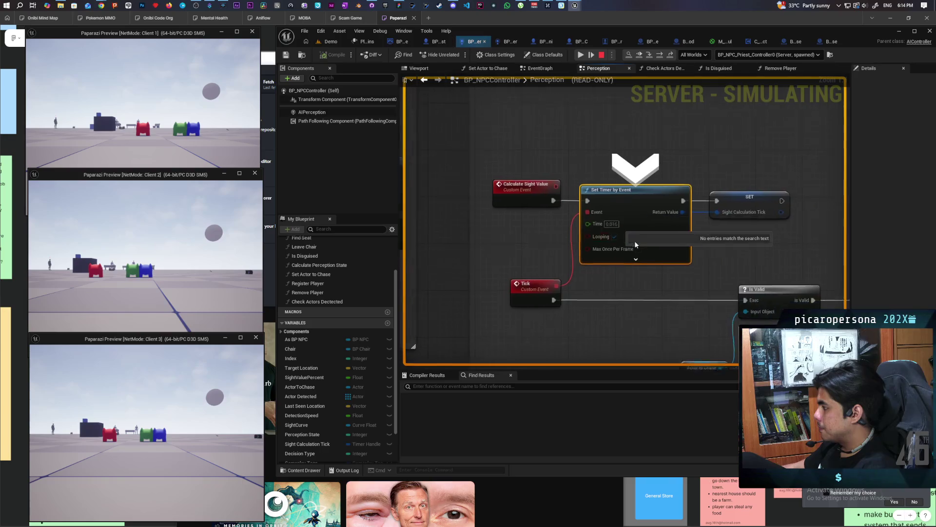
pyautogui.press('F10')
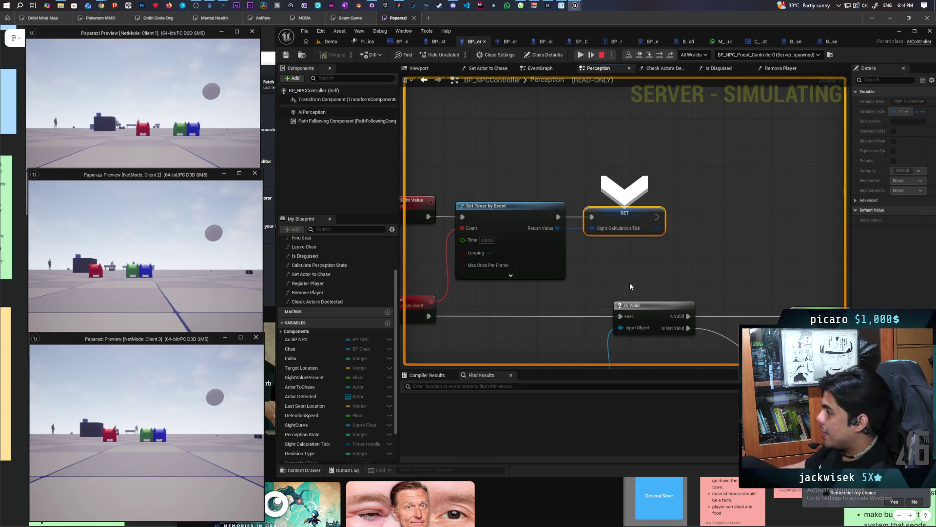
pyautogui.press('F10')
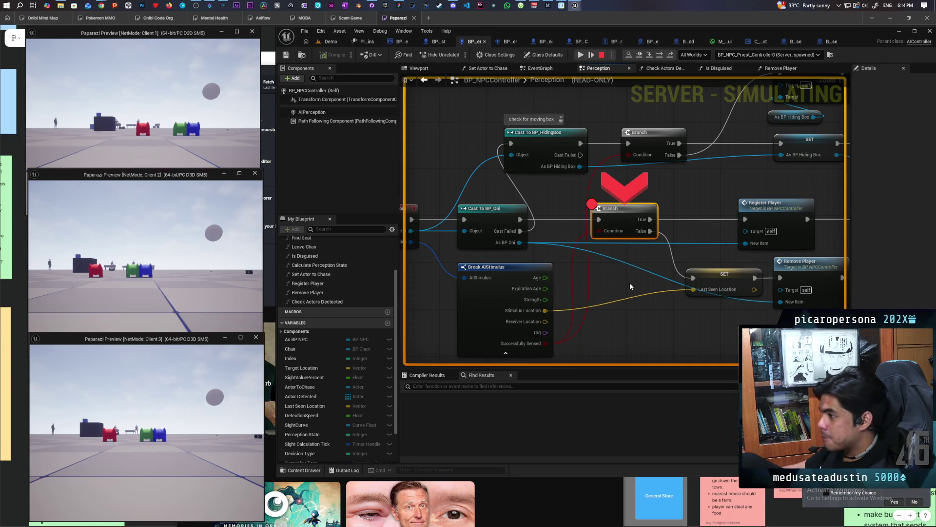
# Read the Actor and As BP Oni debug values on the Perception Updated event and cast.
pyautogui.scroll(-1, 630, 283)
pyautogui.moveTo(630, 283)
pyautogui.mouseDown()
pyautogui.moveTo(625, 271)
pyautogui.moveTo(556, 299)
pyautogui.moveTo(514, 292)
pyautogui.moveTo(560, 266)
pyautogui.moveTo(606, 270)
pyautogui.moveTo(537, 268)
pyautogui.mouseUp()
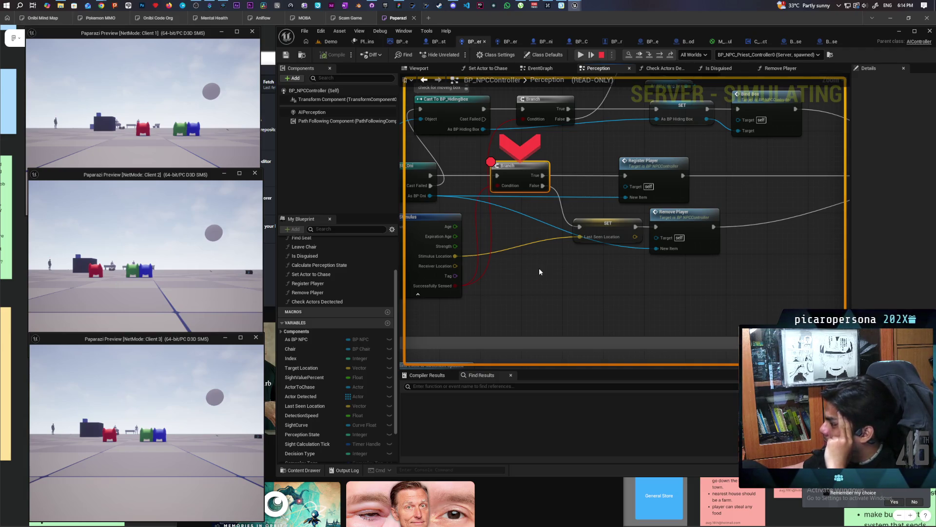
pyautogui.moveTo(502, 248); pyautogui.dragTo(644, 289)
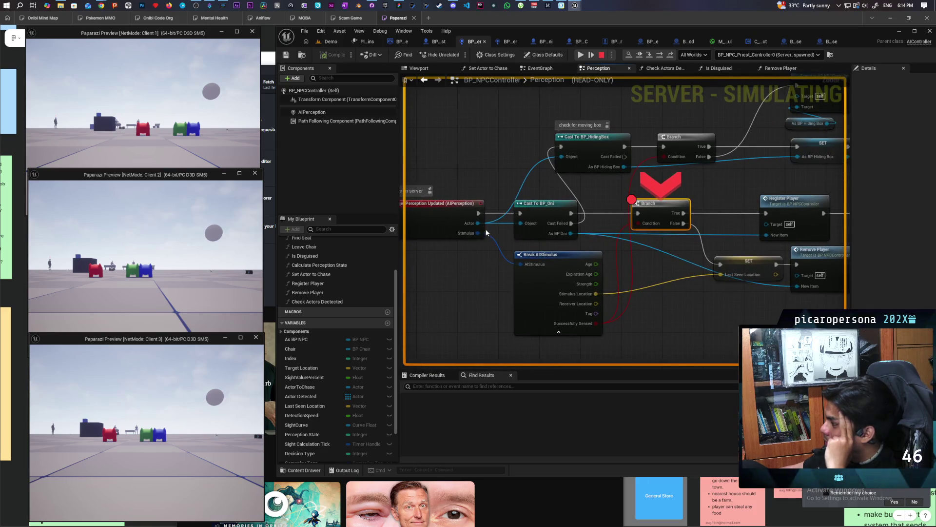
pyautogui.moveTo(478, 224)
pyautogui.moveTo(569, 233)
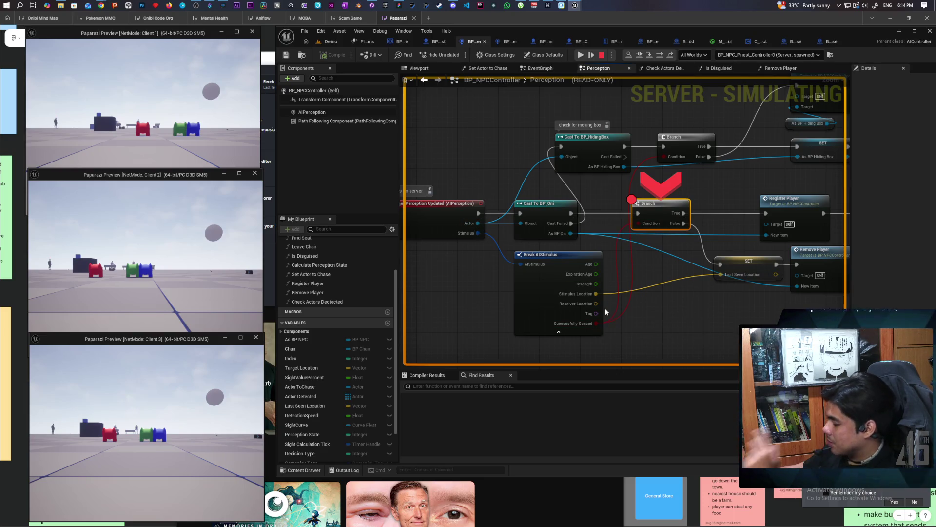
# Step over (F10) from the breakpointed Branch to the Register Player call.
pyautogui.press('F10')
pyautogui.scroll(1, 604, 307)
pyautogui.moveTo(599, 303); pyautogui.dragTo(712, 299)
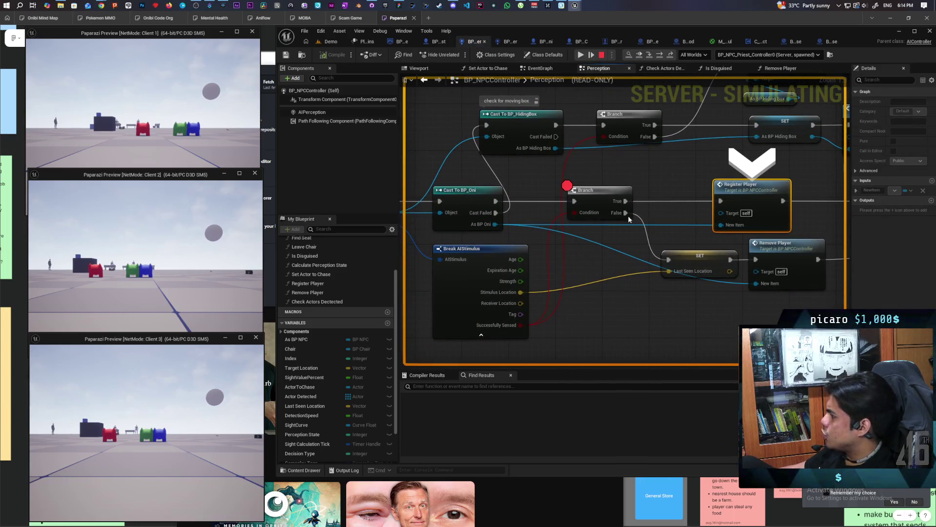
pyautogui.moveTo(521, 325)
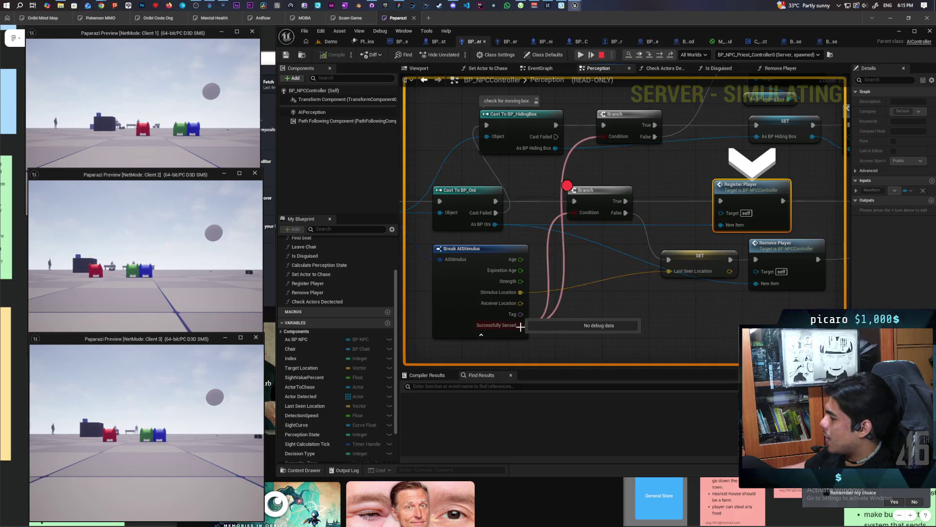
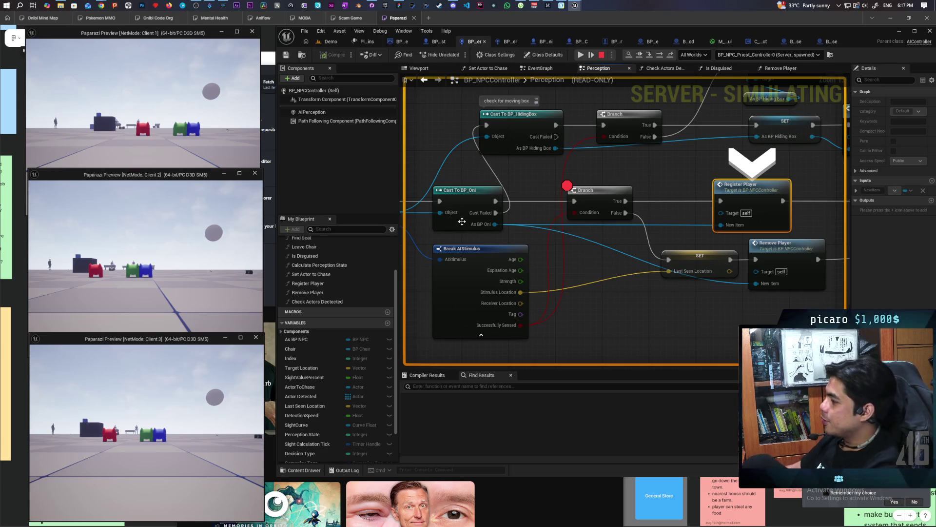
# Select the lower Branch node in the BP_NPCController Perception graph and resume the paused PIE session.
pyautogui.moveTo(606, 272)
pyautogui.mouseDown()
pyautogui.moveTo(510, 260)
pyautogui.moveTo(551, 305)
pyautogui.mouseUp()
pyautogui.scroll(-3, 551, 304)
pyautogui.scroll(3, 551, 305)
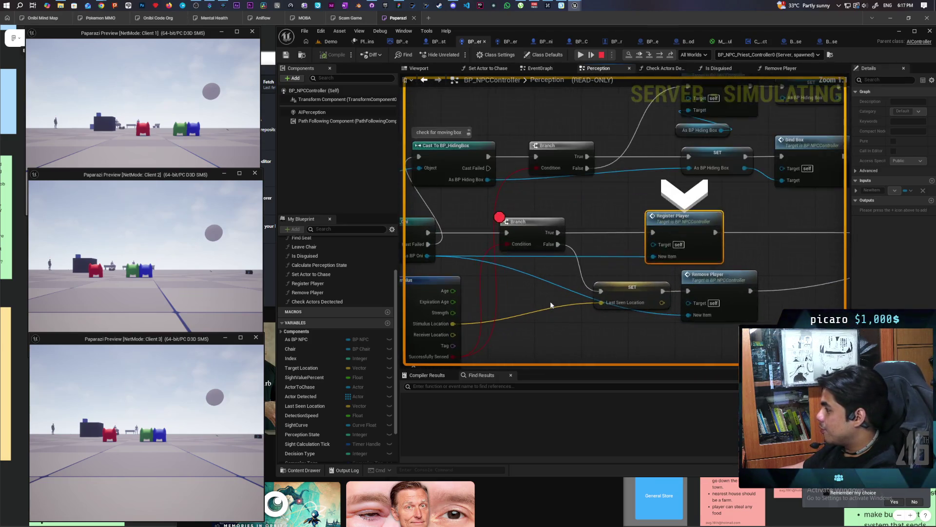
pyautogui.scroll(-2, 551, 305)
pyautogui.click(543, 243)
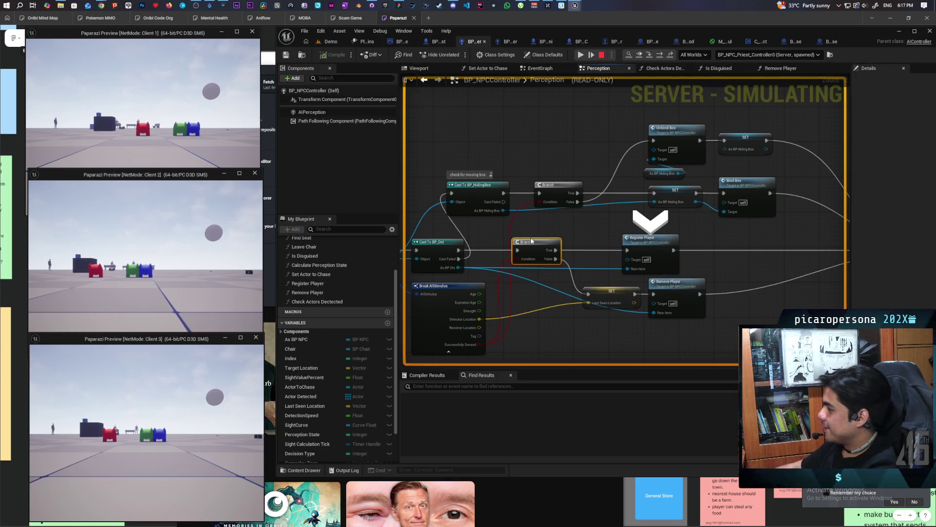
pyautogui.click(629, 58)
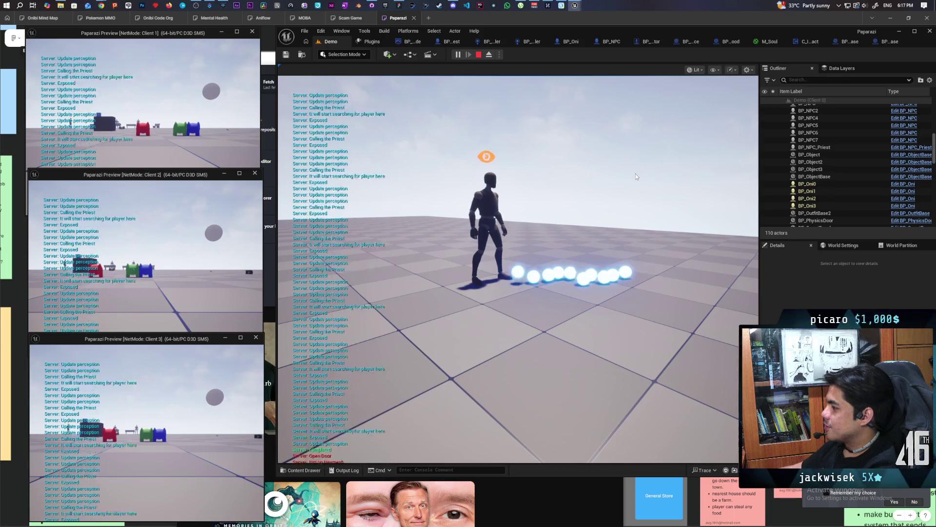
# Restart the multiplayer play session and hide the creature inside the blue box.
pyautogui.press('Escape')
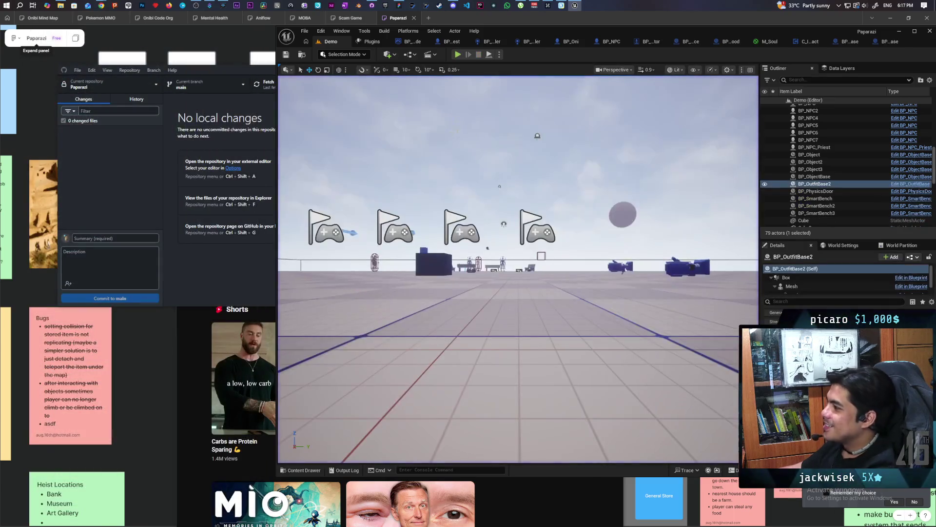
pyautogui.click(457, 55)
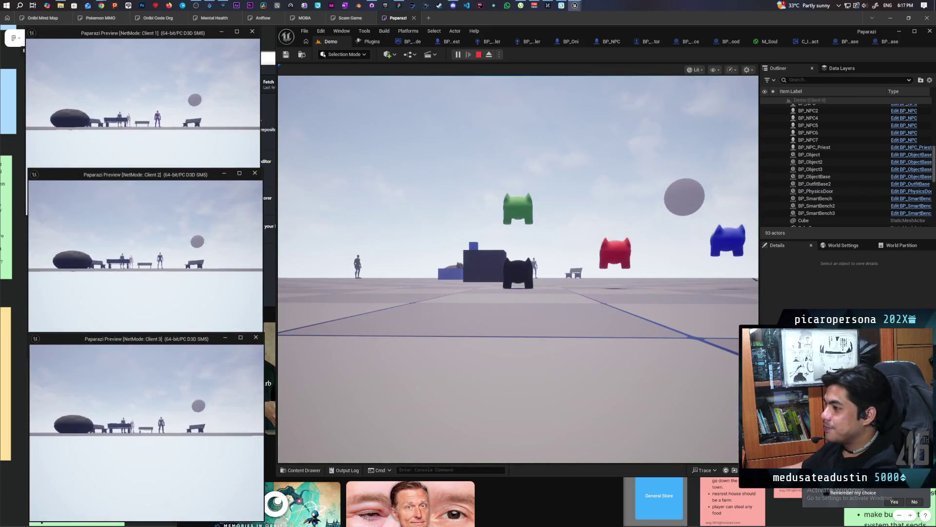
pyautogui.press('w')
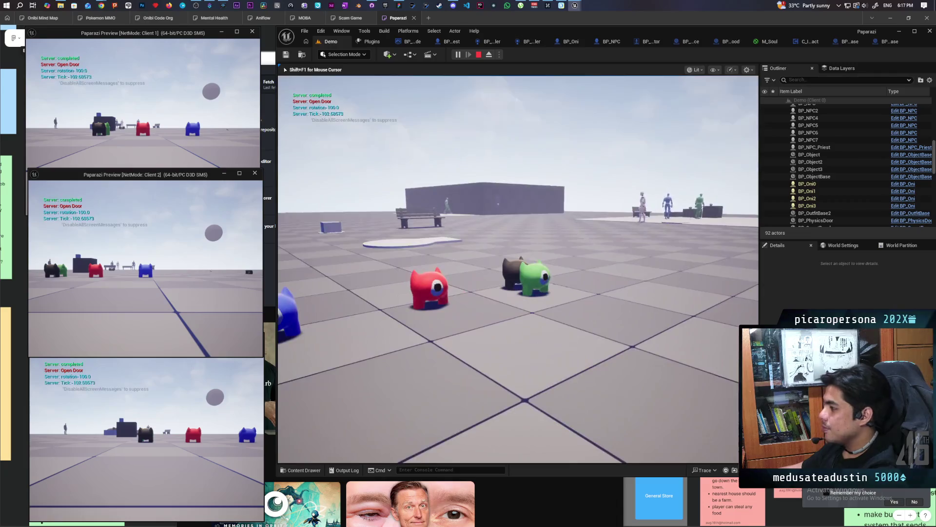
pyautogui.press('w')
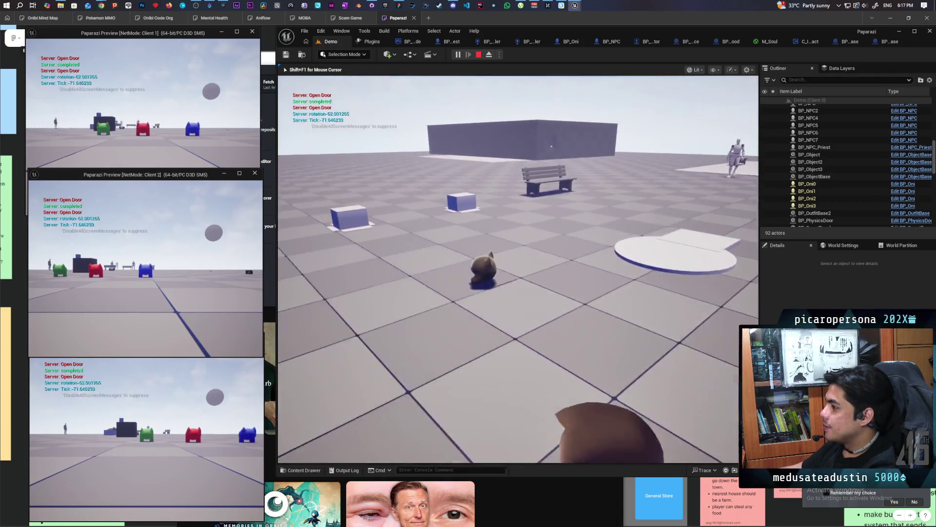
pyautogui.press('w')
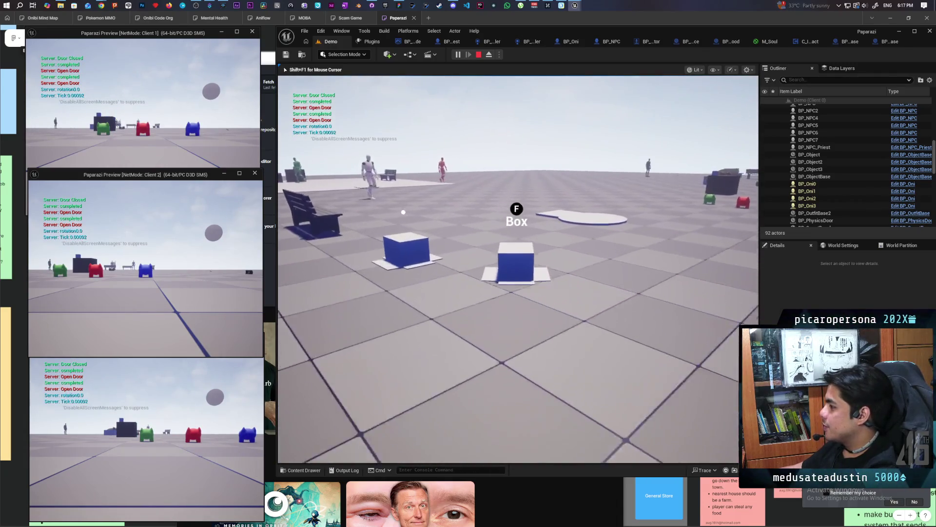
pyautogui.press('w')
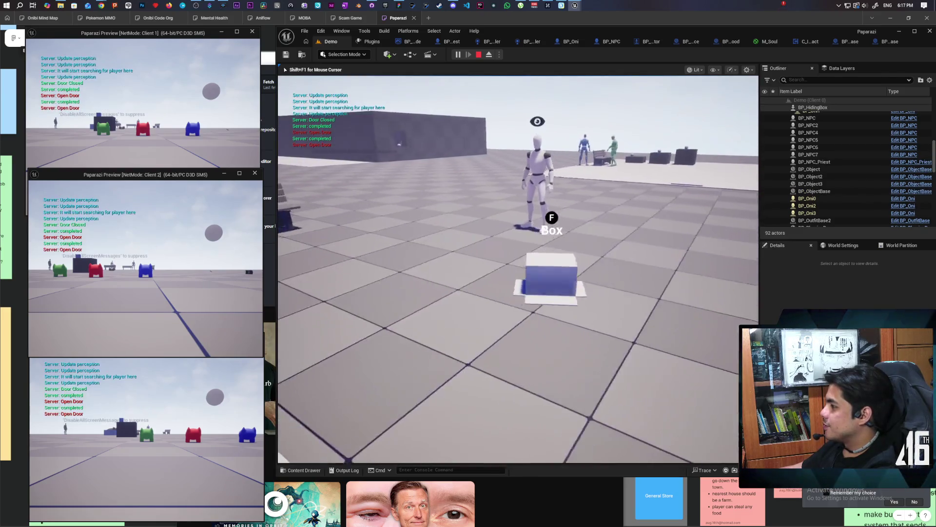
pyautogui.press('d')
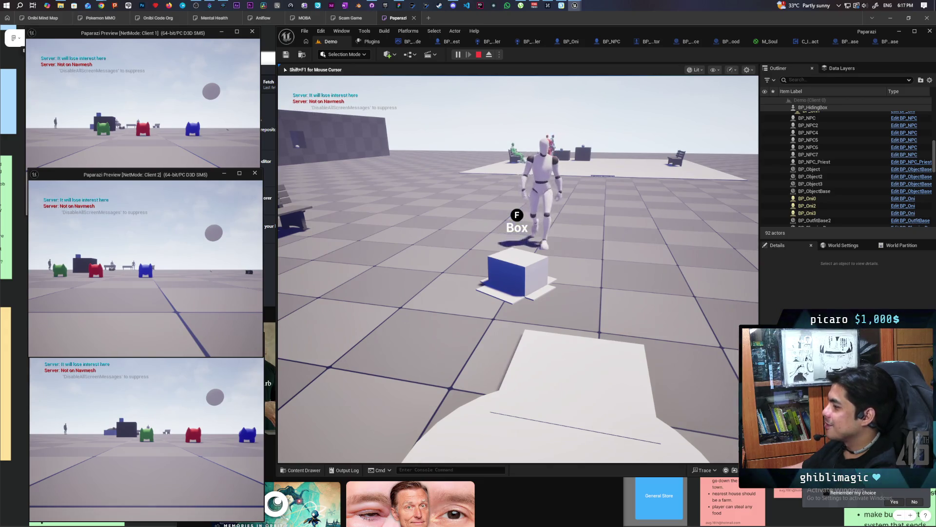
pyautogui.press('d')
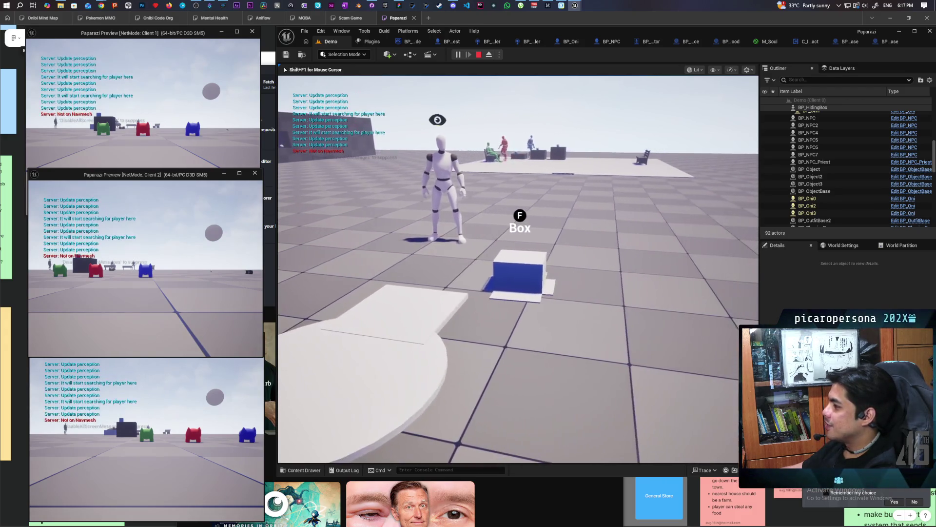
pyautogui.press('f')
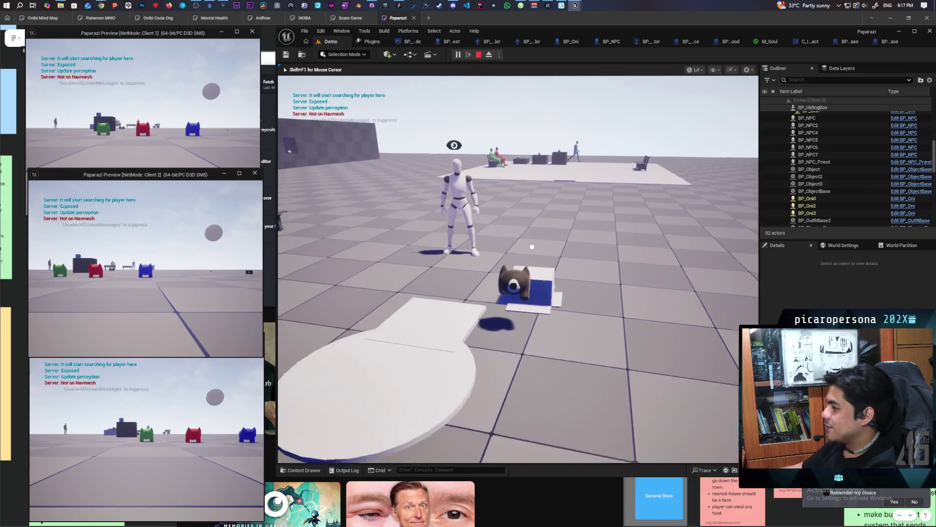
# Leave the box, walk to the hat and put it on as a disguise.
pyautogui.press('s')
pyautogui.press('w')
pyautogui.press('f')
pyautogui.press('w')
pyautogui.press('w')
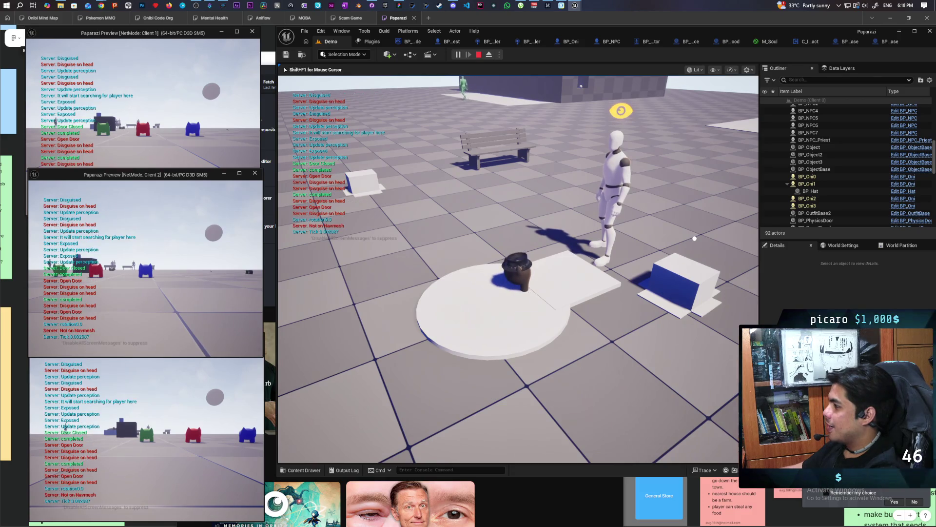
# Walk the hatted creature away from the round platform, then drop the hat to test exposure.
pyautogui.press('a')
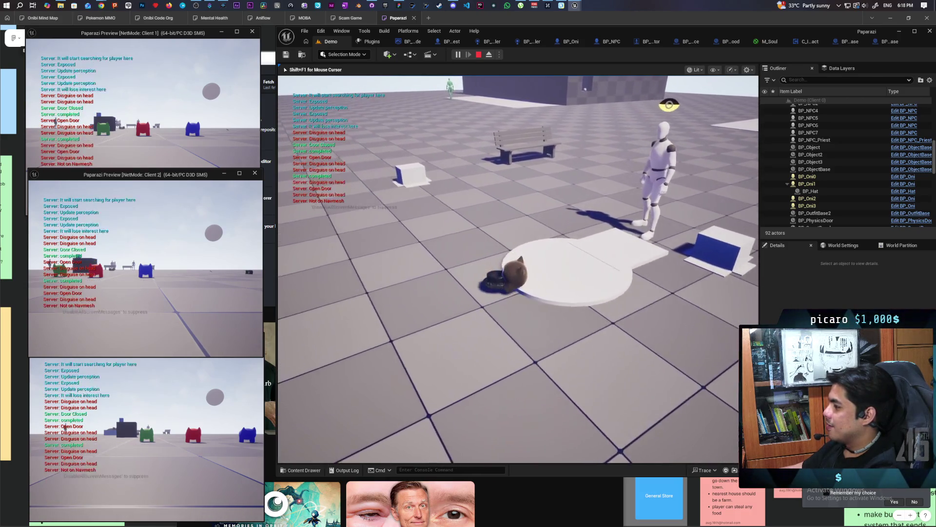
pyautogui.press('a')
pyautogui.press('a')
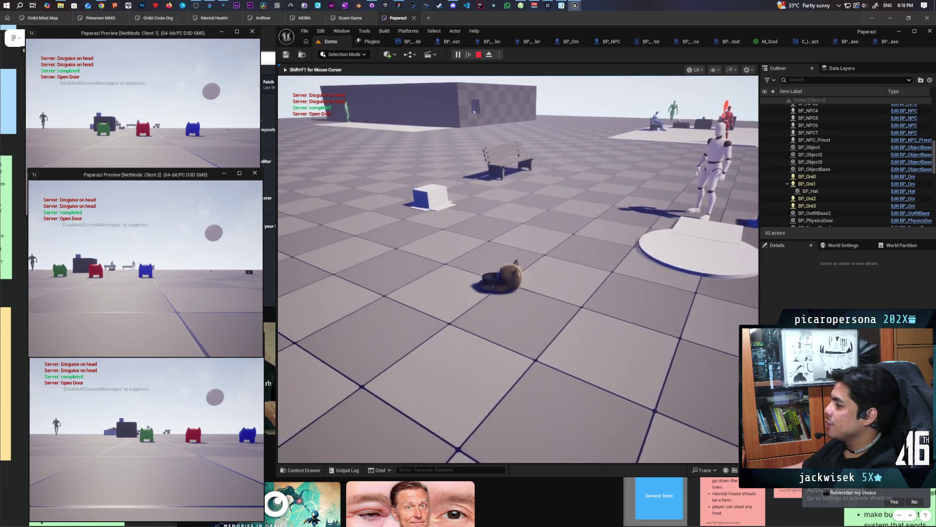
pyautogui.press('a')
pyautogui.press('e')
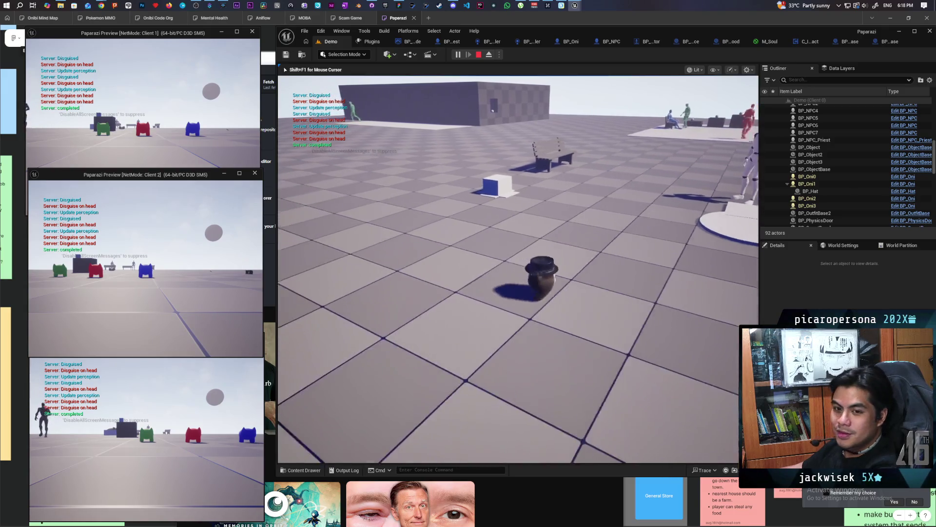
pyautogui.press('e')
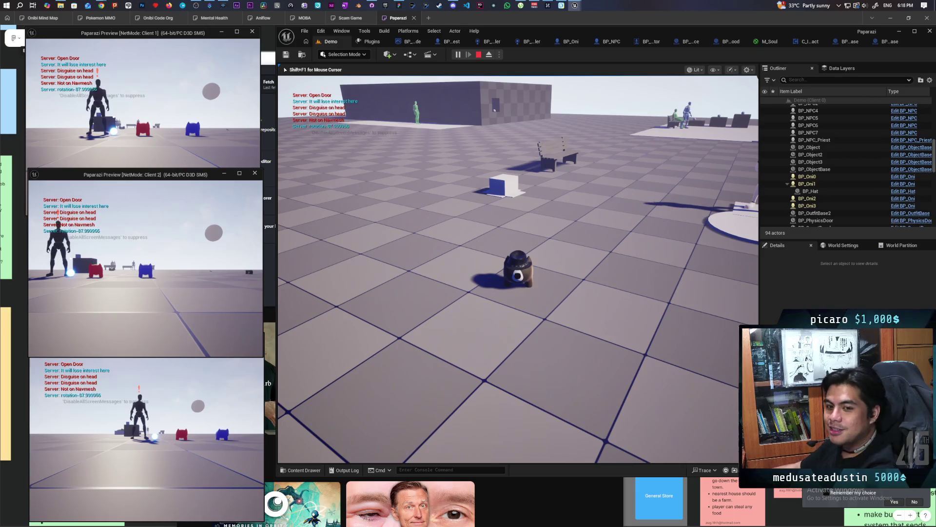
# Walk past the platform and box toward the NPCs, switch to the white mannequin, and drop its hat.
pyautogui.press('w')
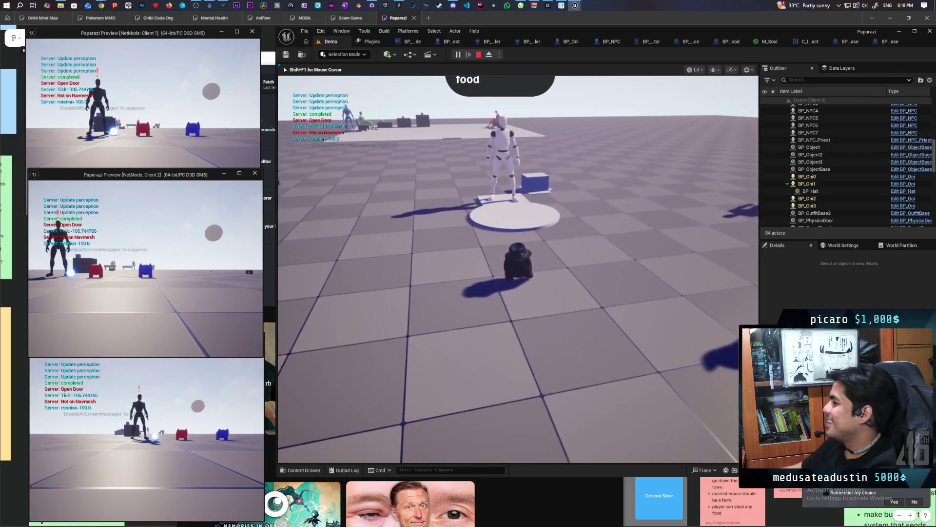
pyautogui.press('s')
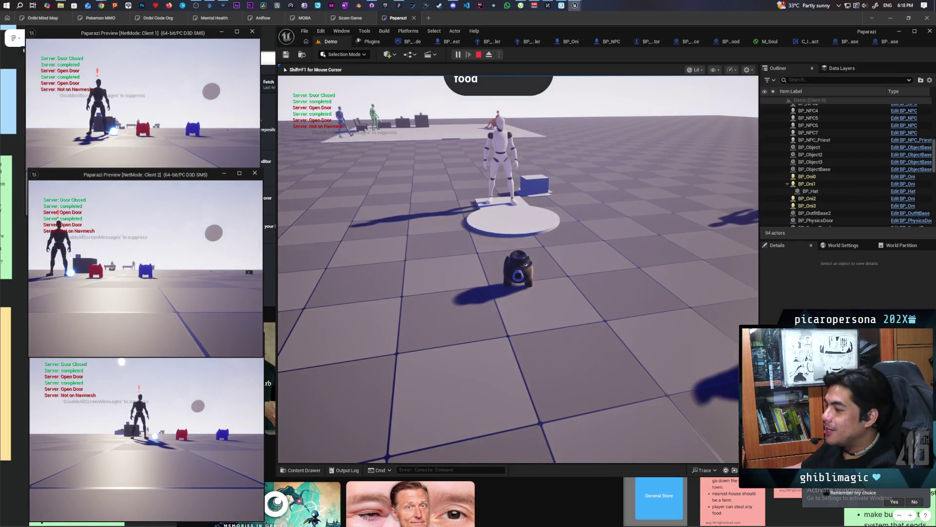
pyautogui.press('w')
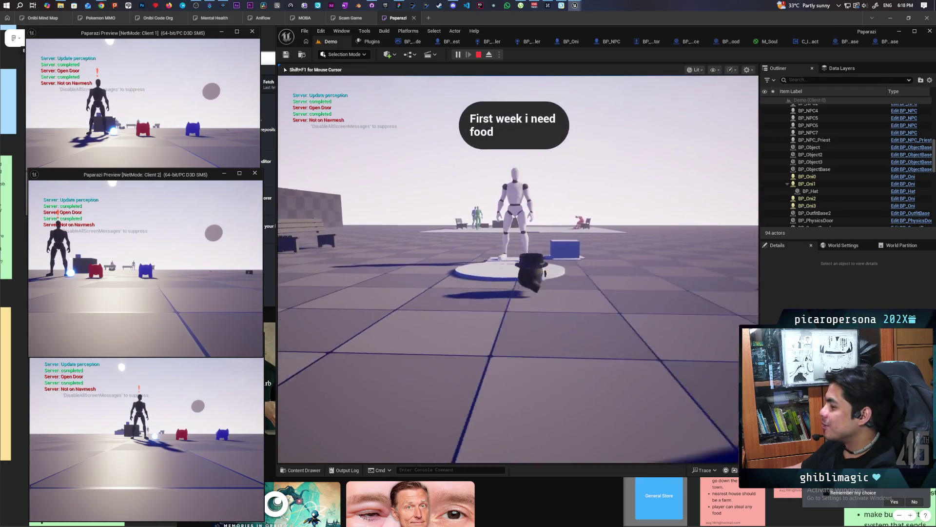
pyautogui.press('w')
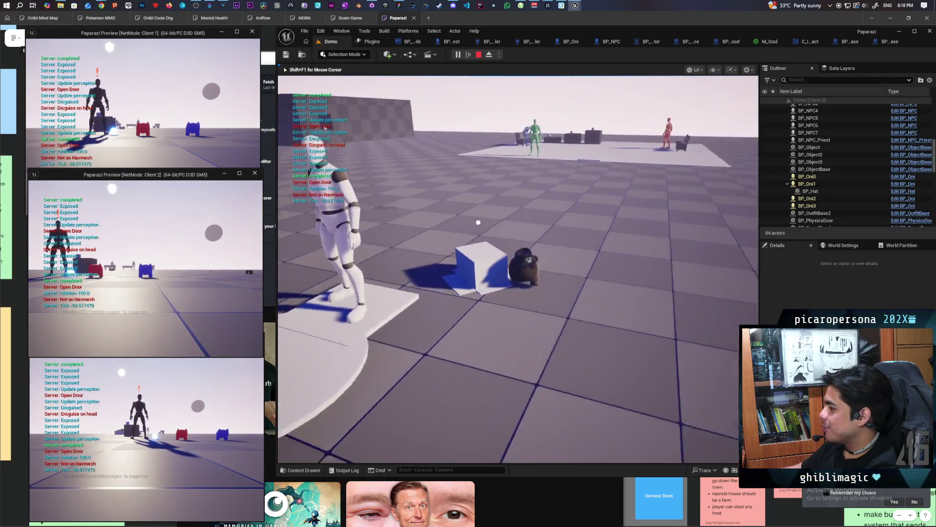
pyautogui.press('w')
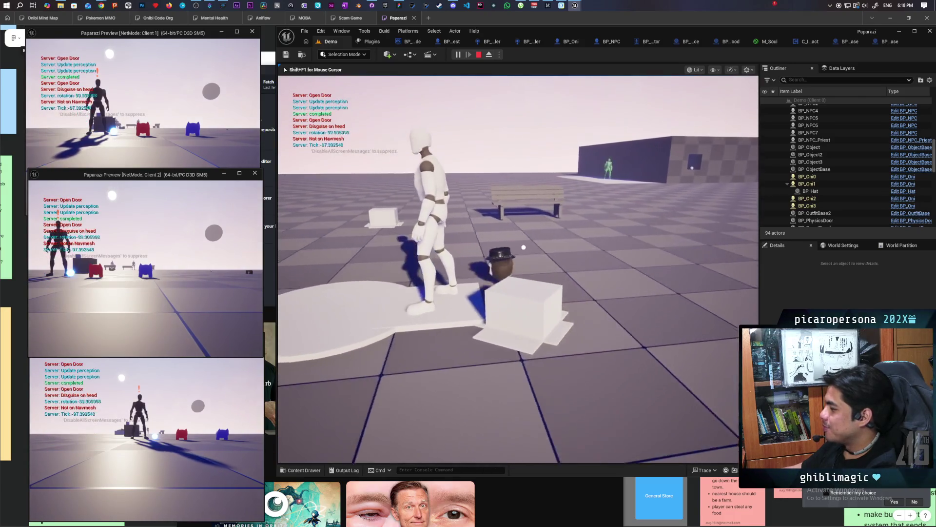
pyautogui.press('w')
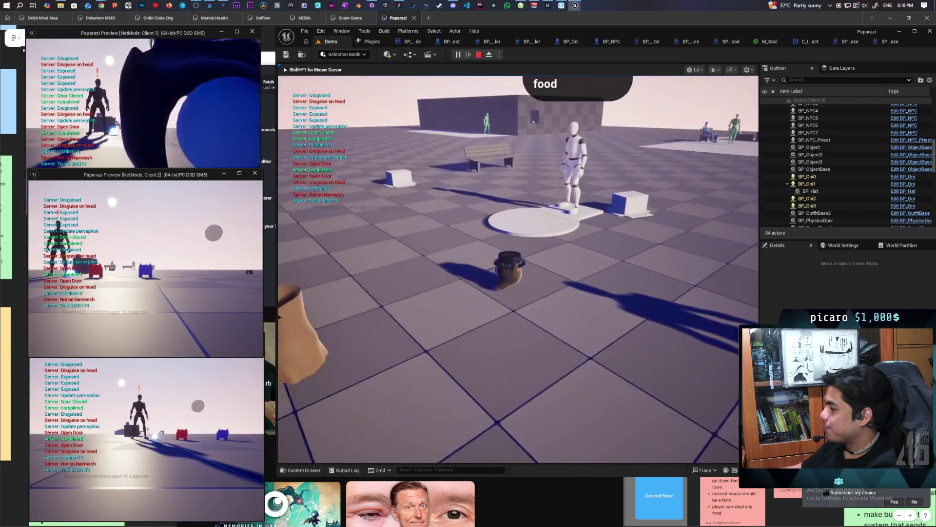
pyautogui.press('w')
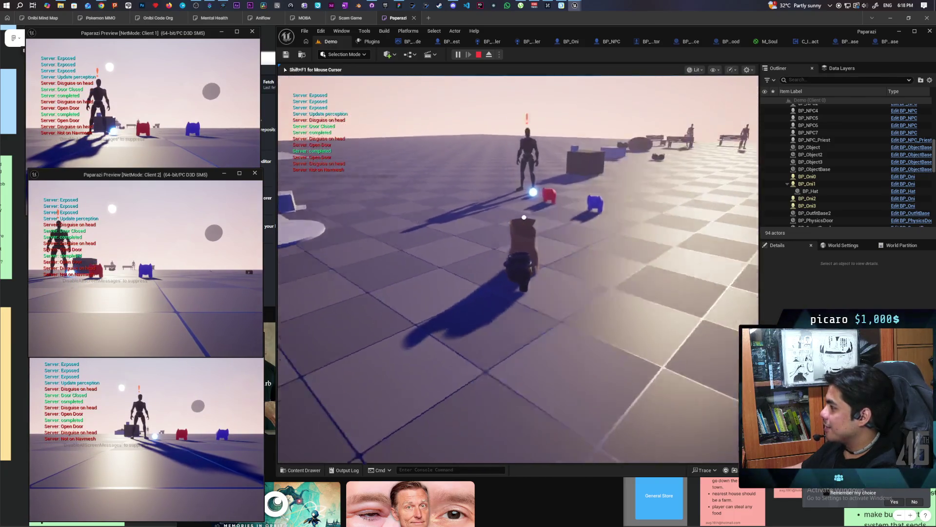
pyautogui.press('w')
pyautogui.press('w')
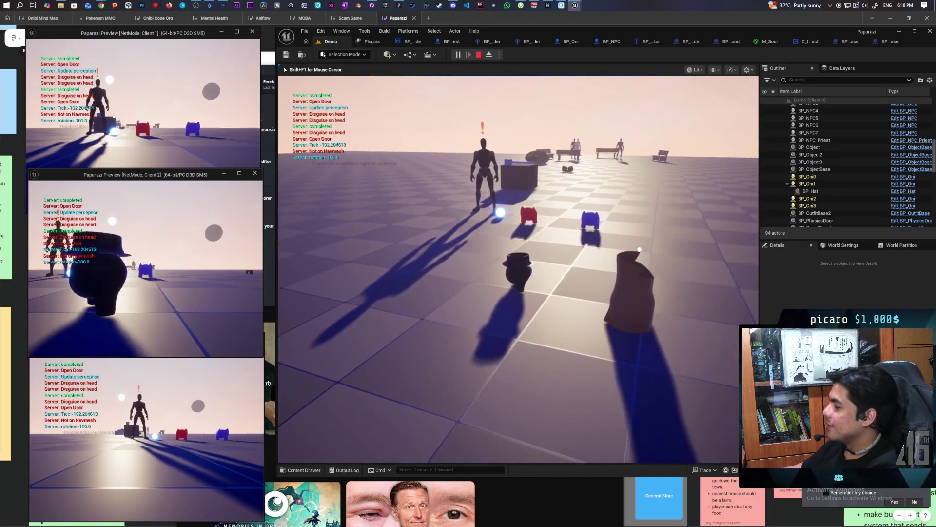
pyautogui.press('w')
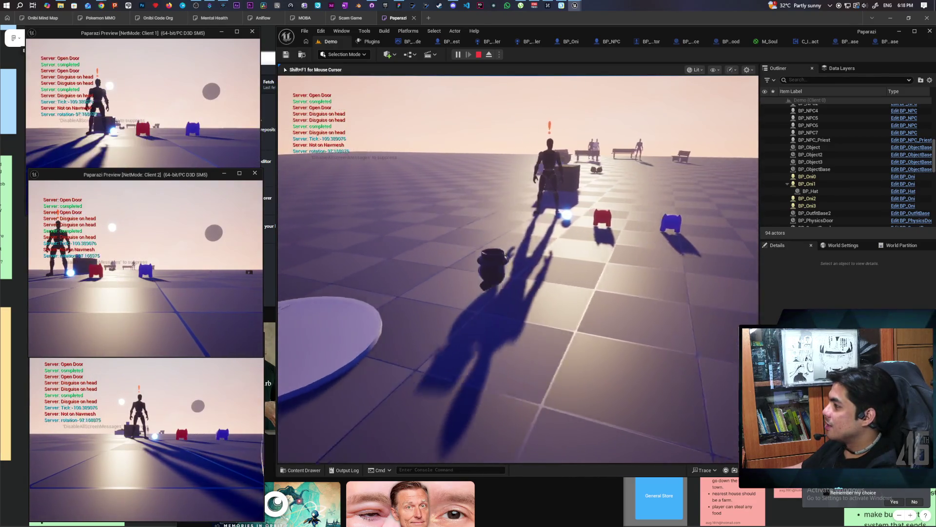
pyautogui.press('e')
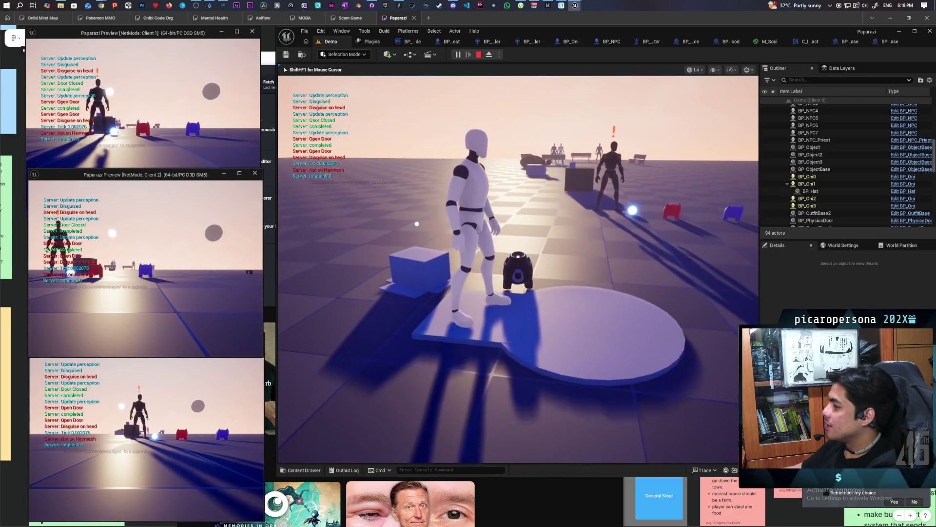
pyautogui.press('e')
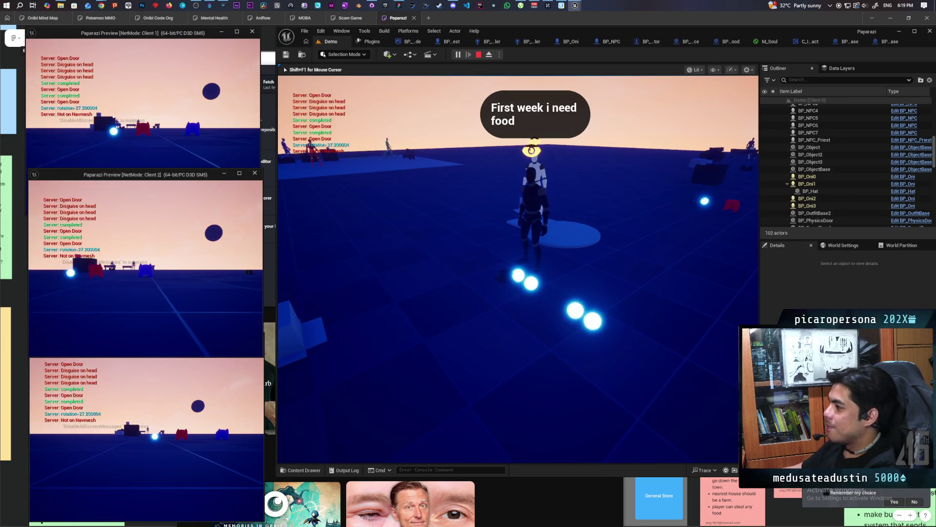
# Stop the Play In Editor session with Esc.
pyautogui.press('Escape')
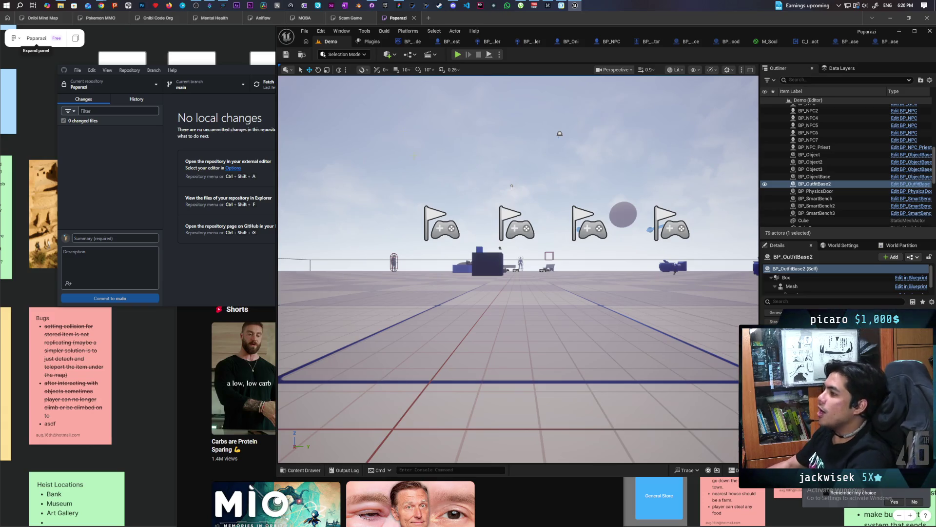
# Open the TestHTML level from the Content > Aug folder.
pyautogui.click(306, 57)
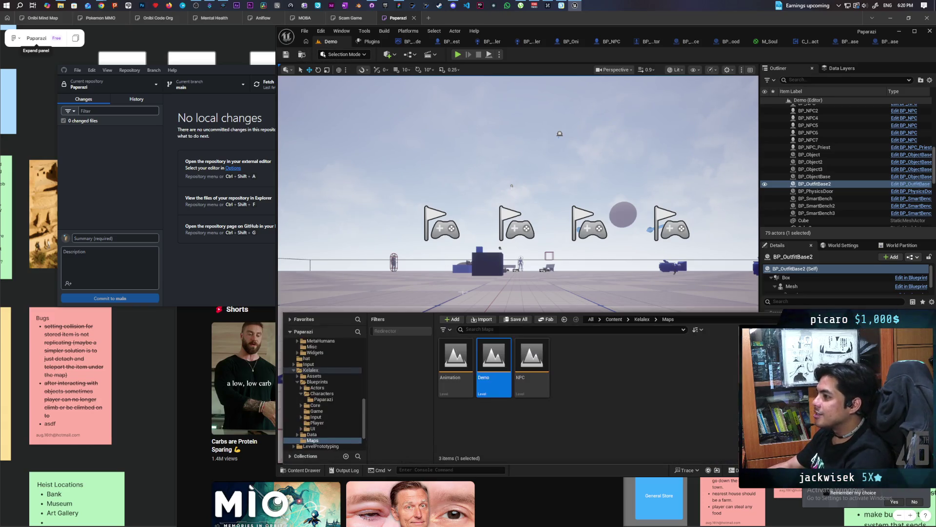
pyautogui.click(591, 319)
pyautogui.click(466, 352)
pyautogui.doubleClick(467, 352)
pyautogui.doubleClick(651, 367)
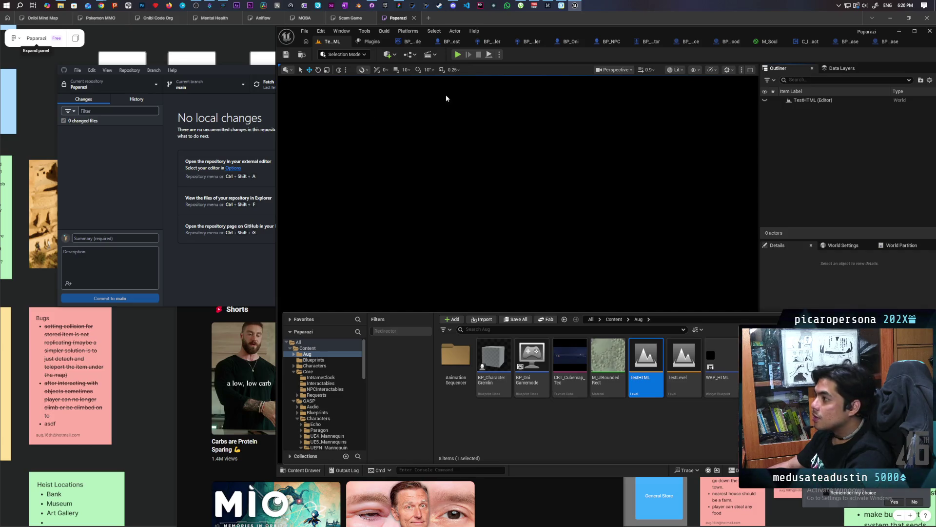
# Set Number of Players to 1 and launch the level as a Standalone Game.
pyautogui.click(499, 54)
pyautogui.click(566, 194)
pyautogui.write('1')
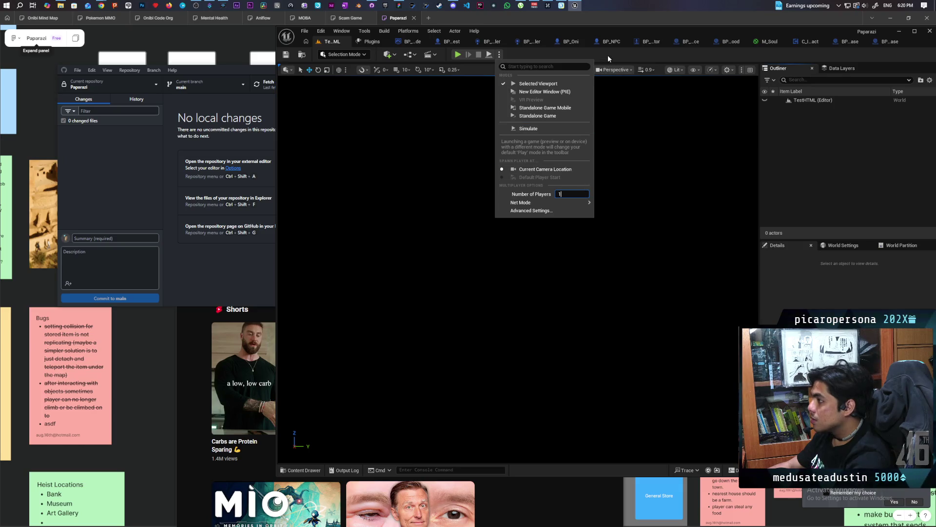
pyautogui.click(537, 116)
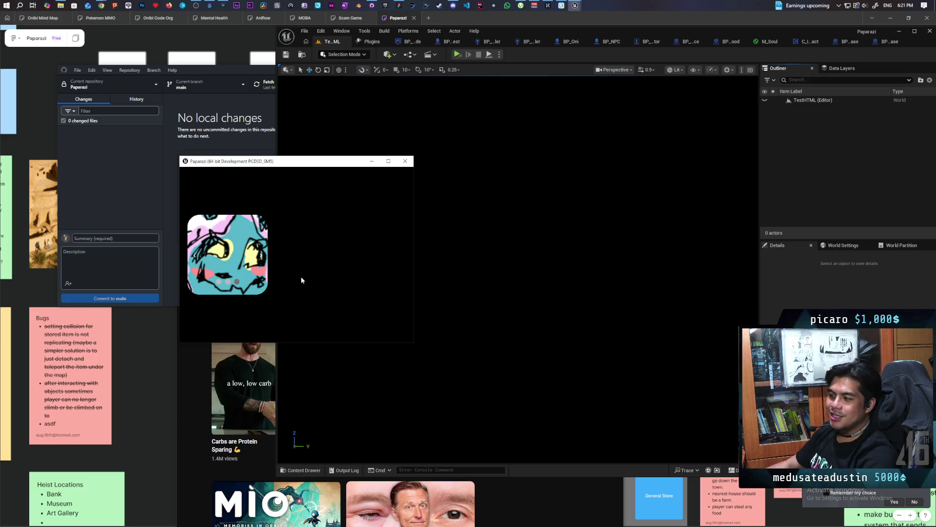
# Move the standalone Paparazi window slightly up and right, then close it later.
pyautogui.moveTo(297, 161)
pyautogui.mouseDown()
pyautogui.moveTo(364, 160)
pyautogui.moveTo(312, 95)
pyautogui.moveTo(343, 149)
pyautogui.mouseUp()
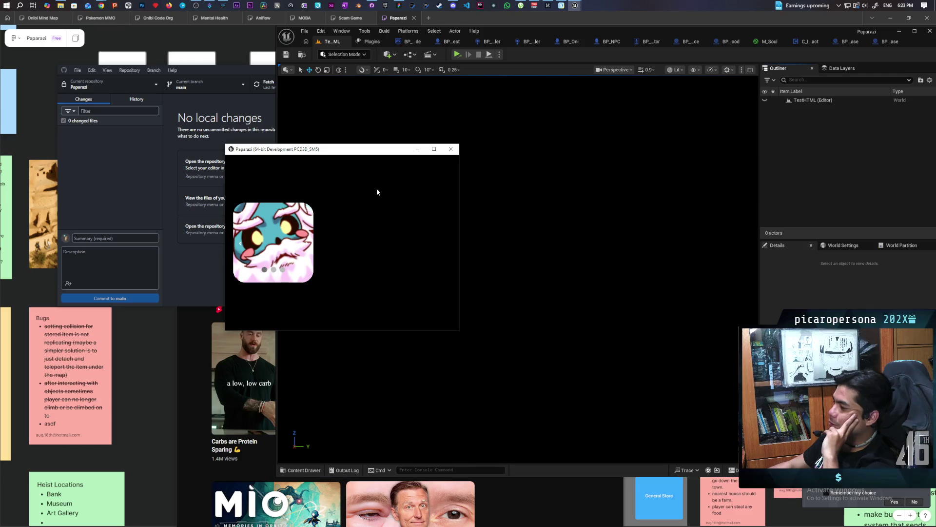
pyautogui.click(449, 149)
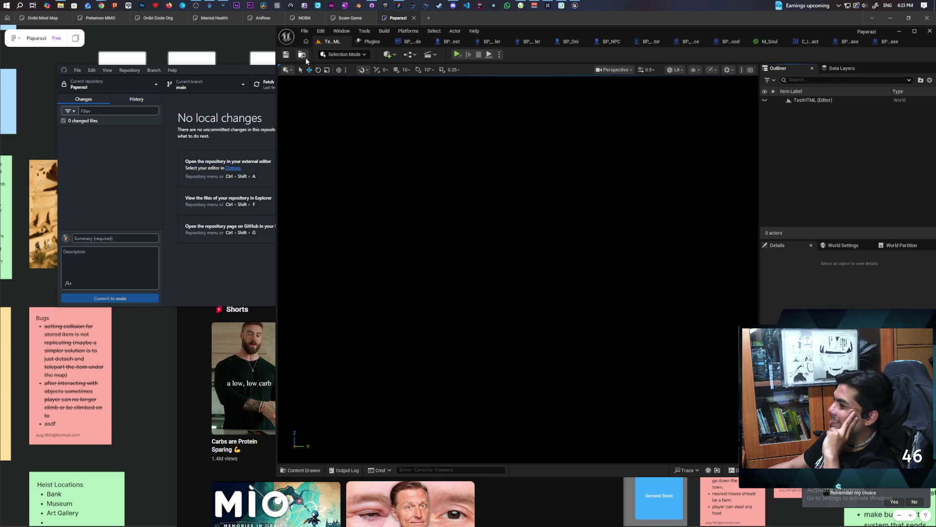
# Open the Content Drawer and go from the Content root into the Kelalex folder.
pyautogui.hotkey('ctrl', 'space')
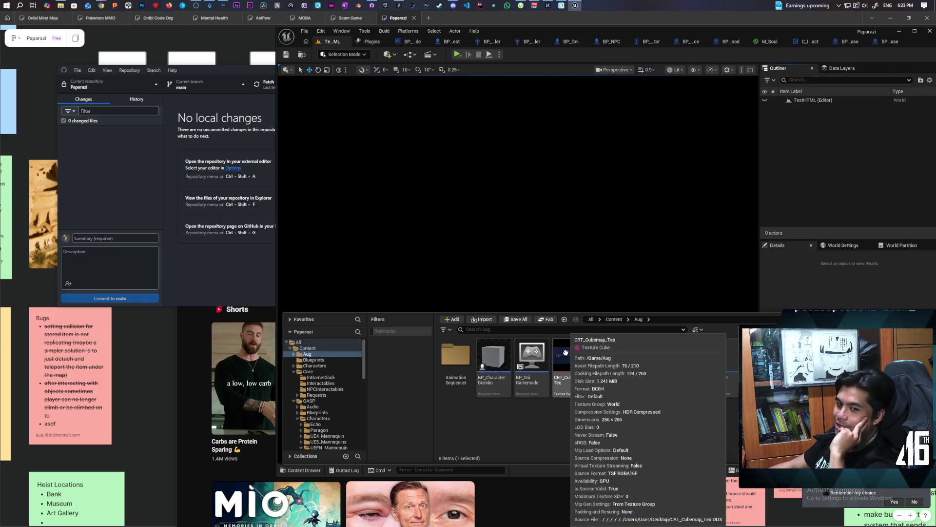
pyautogui.click(614, 319)
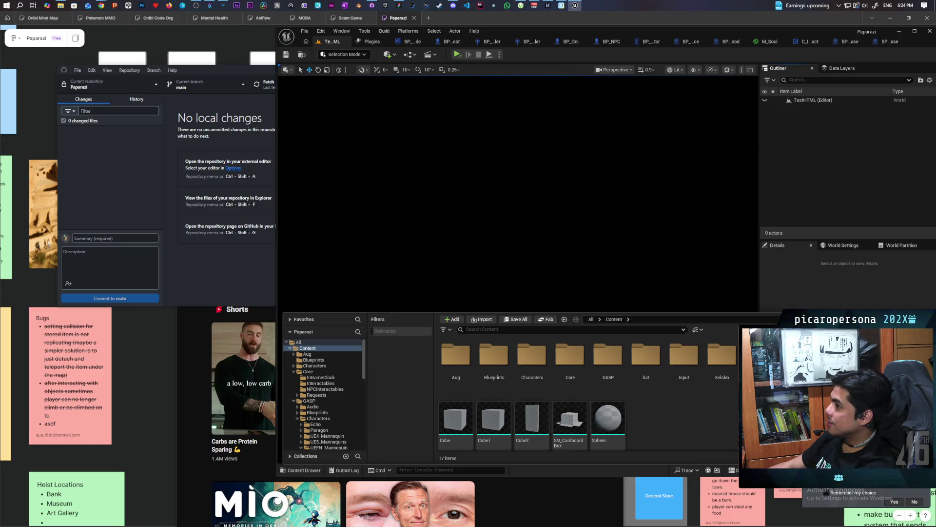
pyautogui.doubleClick(721, 356)
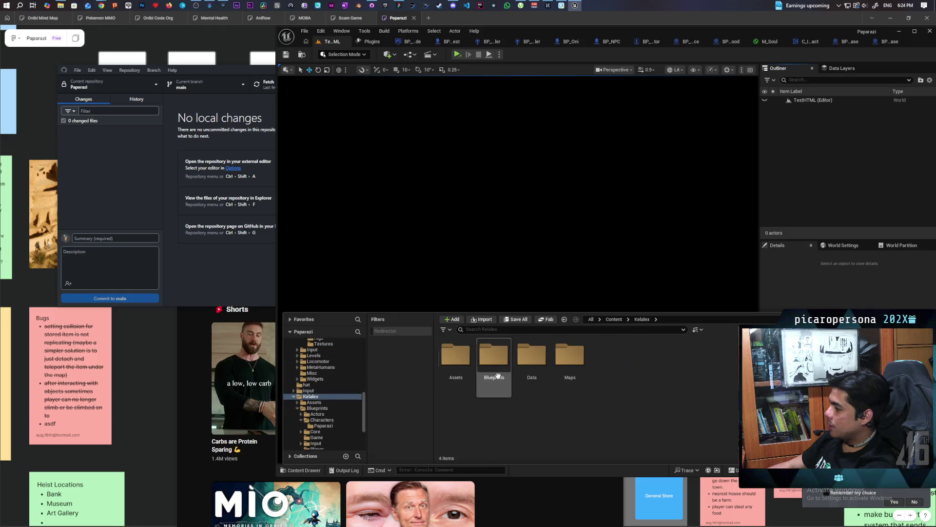
# Open the Demo level from Maps, maximize the editor, and open the BP_NPC_Priest_Controller graph.
pyautogui.doubleClick(567, 363)
pyautogui.doubleClick(493, 358)
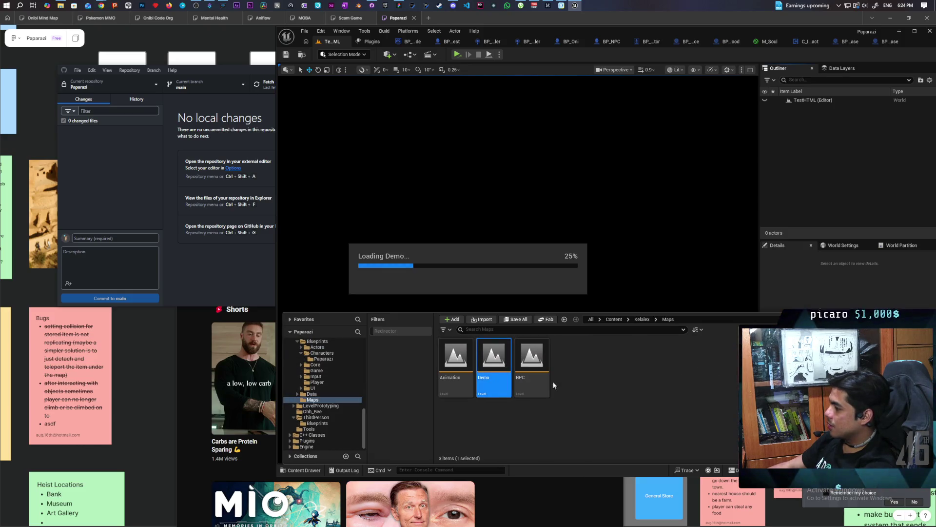
pyautogui.moveTo(512, 195)
pyautogui.mouseDown()
pyautogui.moveTo(512, 288)
pyautogui.moveTo(512, 229)
pyautogui.moveTo(512, 259)
pyautogui.moveTo(512, 249)
pyautogui.moveTo(488, 248)
pyautogui.moveTo(488, 239)
pyautogui.moveTo(464, 254)
pyautogui.mouseUp()
pyautogui.moveTo(547, 198); pyautogui.dragTo(547, 199)
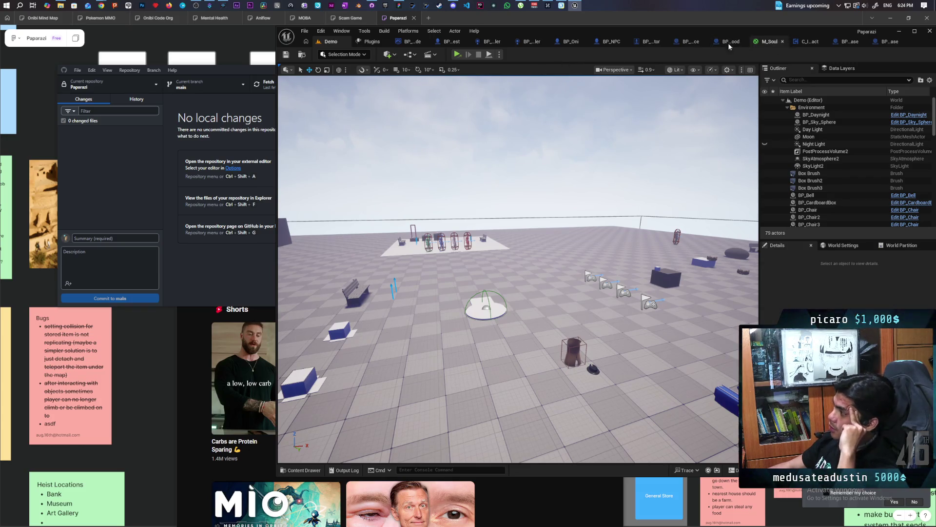
pyautogui.doubleClick(769, 30)
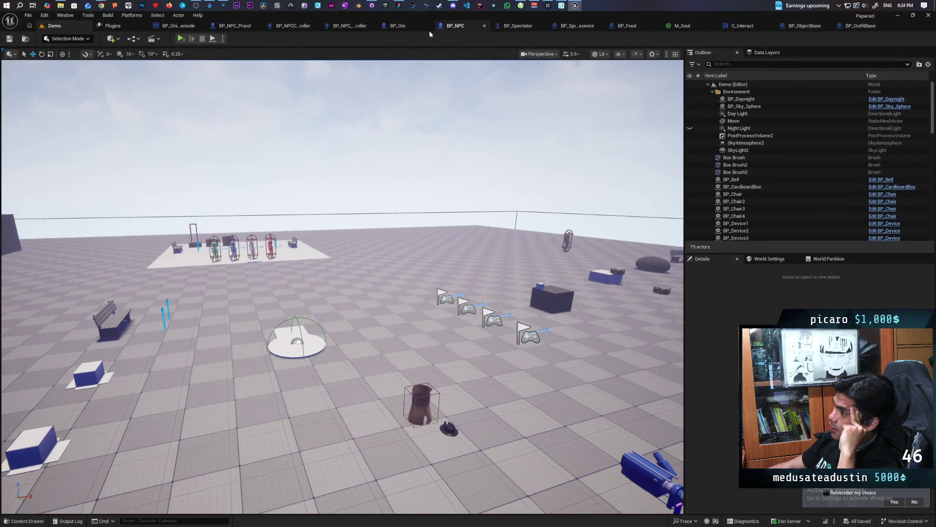
pyautogui.click(351, 25)
pyautogui.scroll(-5, 391, 219)
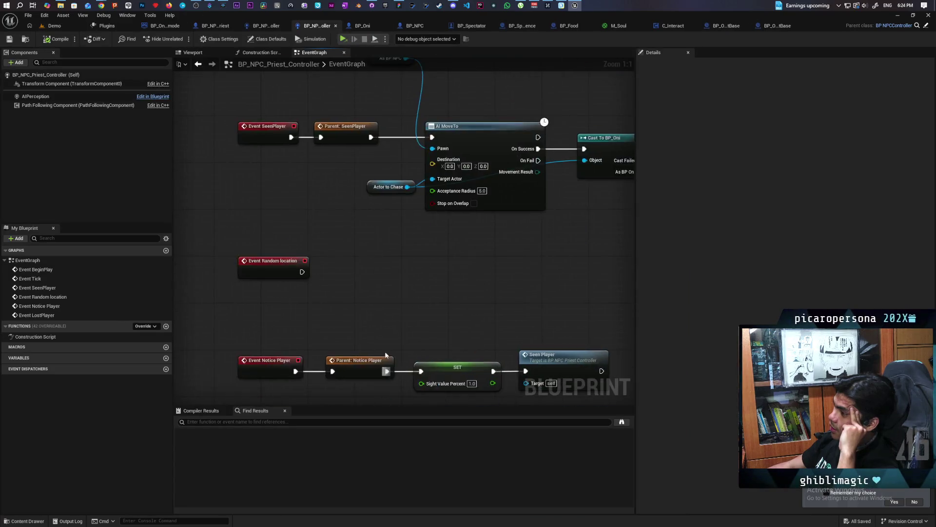
pyautogui.moveTo(403, 296); pyautogui.dragTo(386, 243)
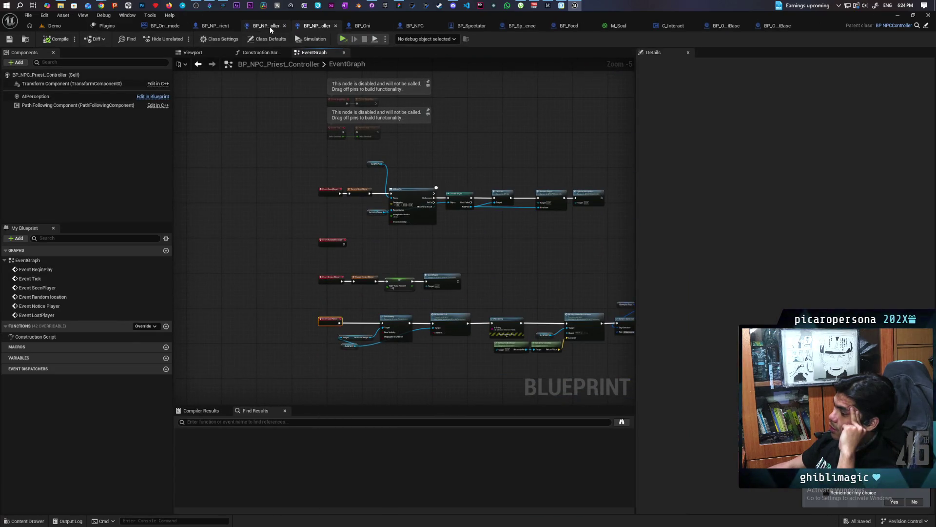
pyautogui.click(270, 26)
pyautogui.scroll(-2, 370, 156)
pyautogui.moveTo(254, 166)
pyautogui.mouseDown()
pyautogui.moveTo(286, 314)
pyautogui.moveTo(286, 302)
pyautogui.mouseUp()
pyautogui.click(259, 192)
pyautogui.moveTo(259, 192); pyautogui.dragTo(280, 304)
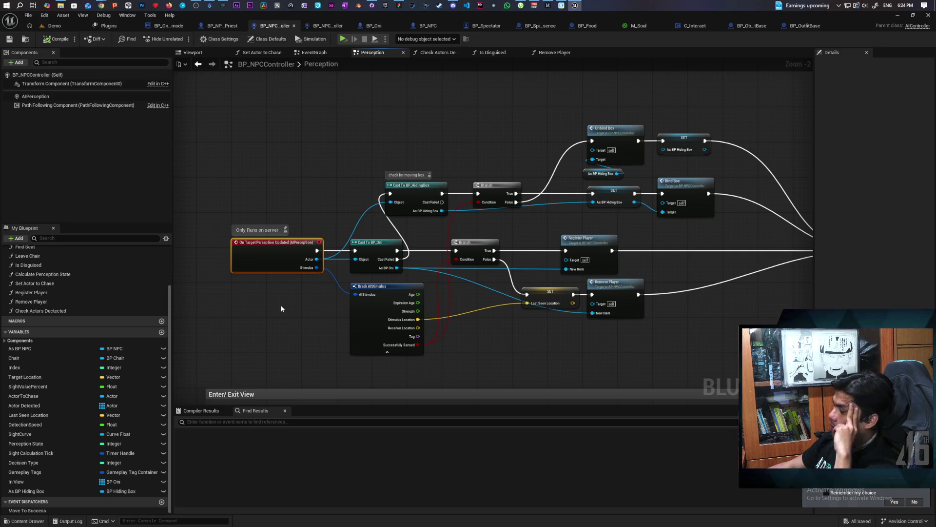
pyautogui.moveTo(294, 252)
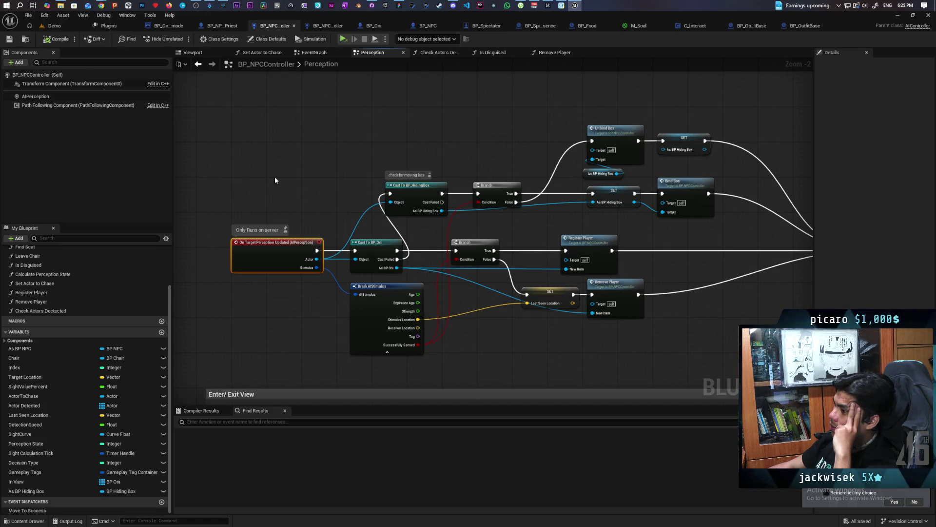
pyautogui.moveTo(102, 4)
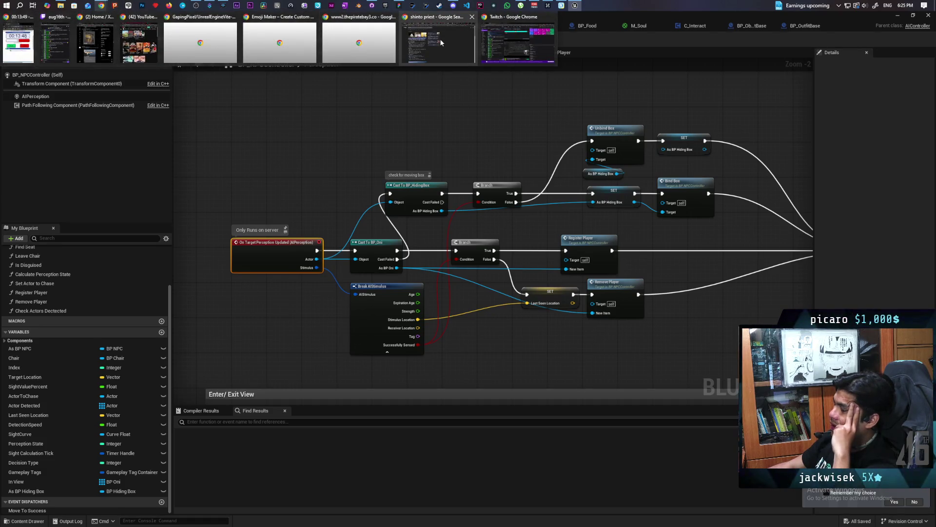
# Google 'ai perception can still see player even with collisions off ue5' and expand the AI Overview.
pyautogui.moveTo(441, 43)
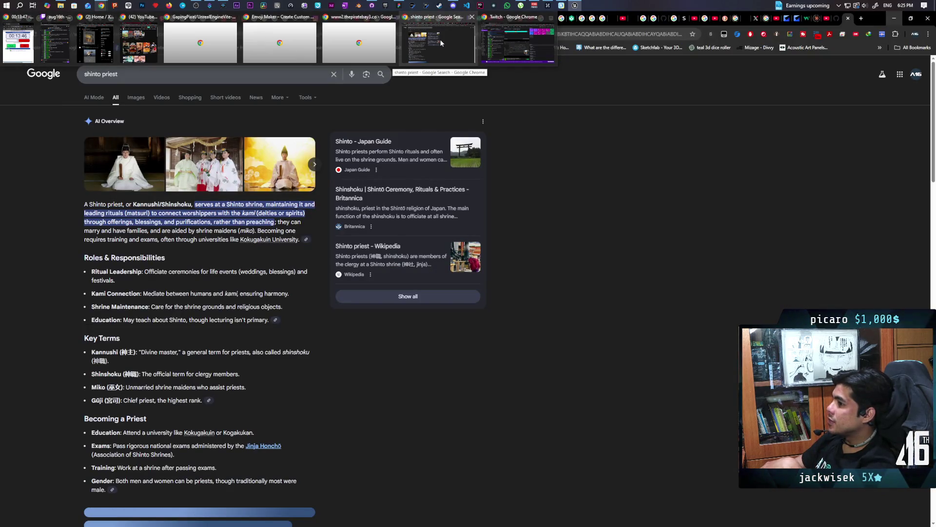
pyautogui.click(441, 42)
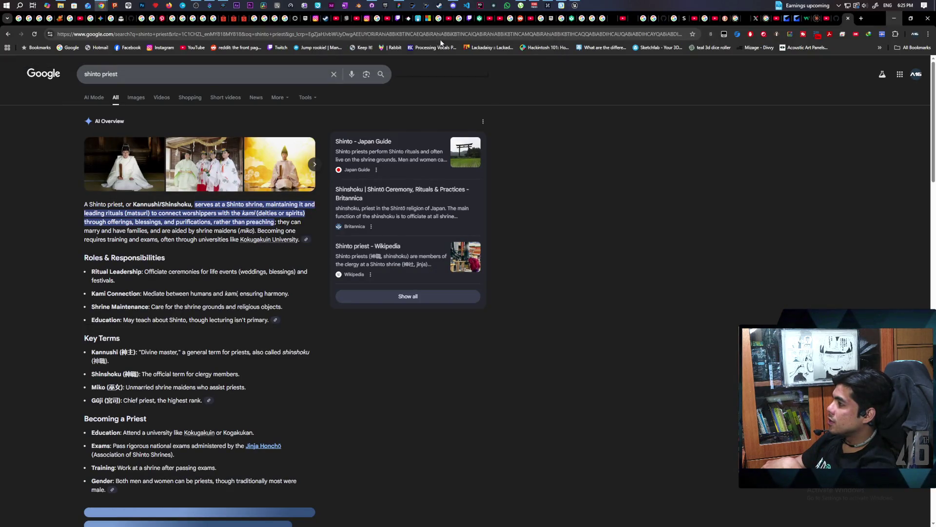
pyautogui.click(862, 20)
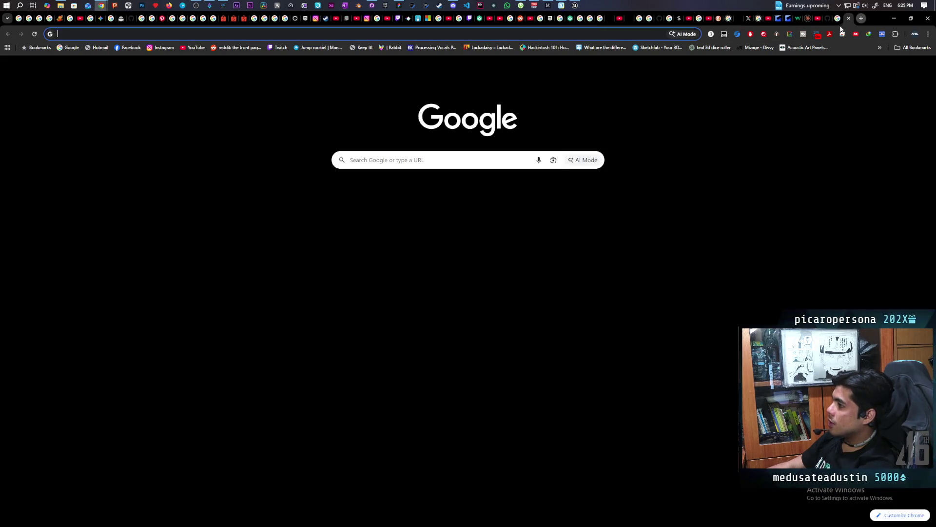
pyautogui.write('ai perception can still see pla')
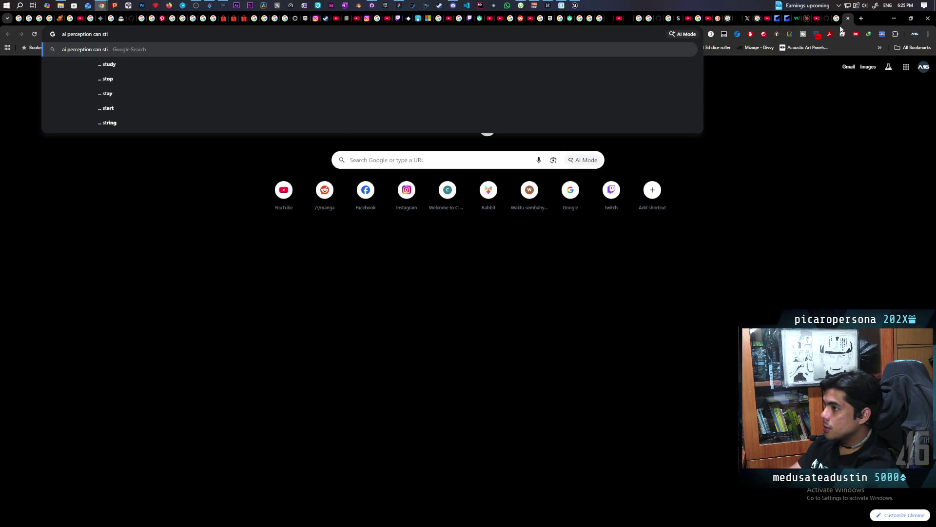
pyautogui.write('yer ')
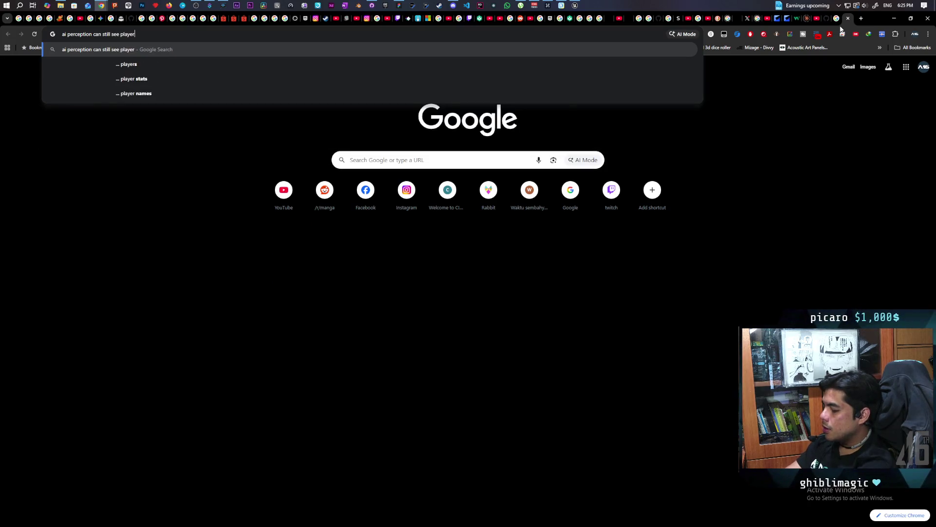
pyautogui.write('even with ')
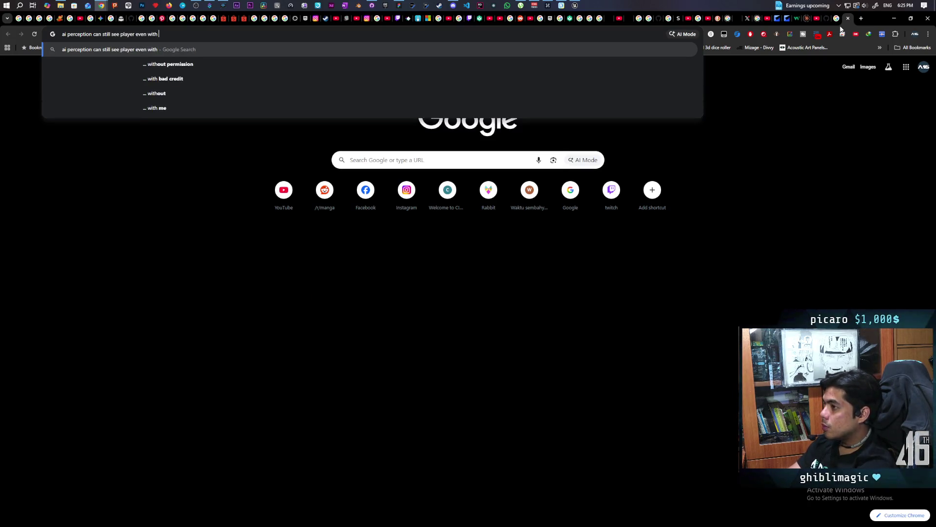
pyautogui.write('co')
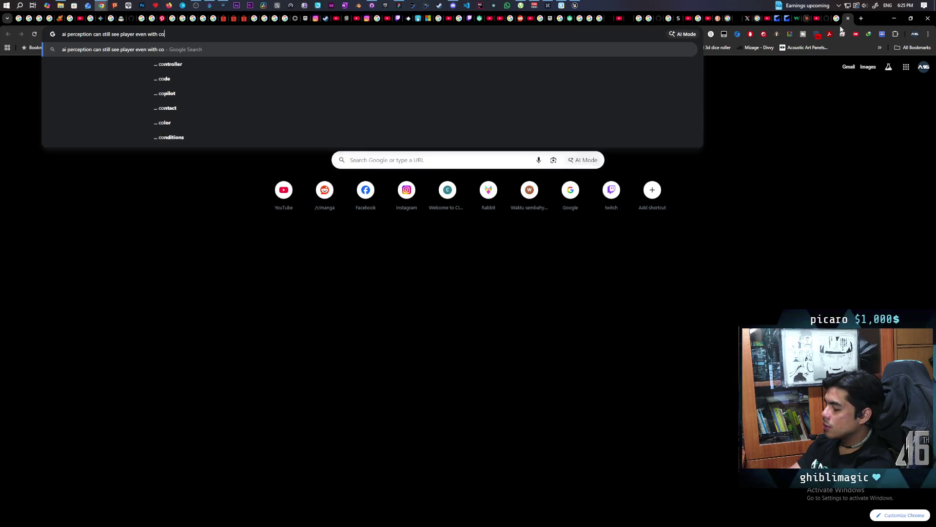
pyautogui.write('llisions ')
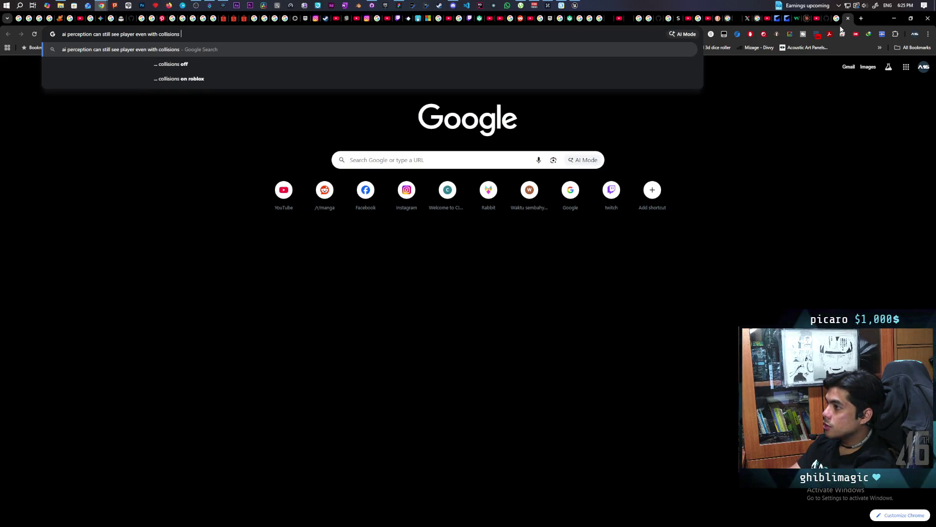
pyautogui.write('off ue5')
pyautogui.press('Return')
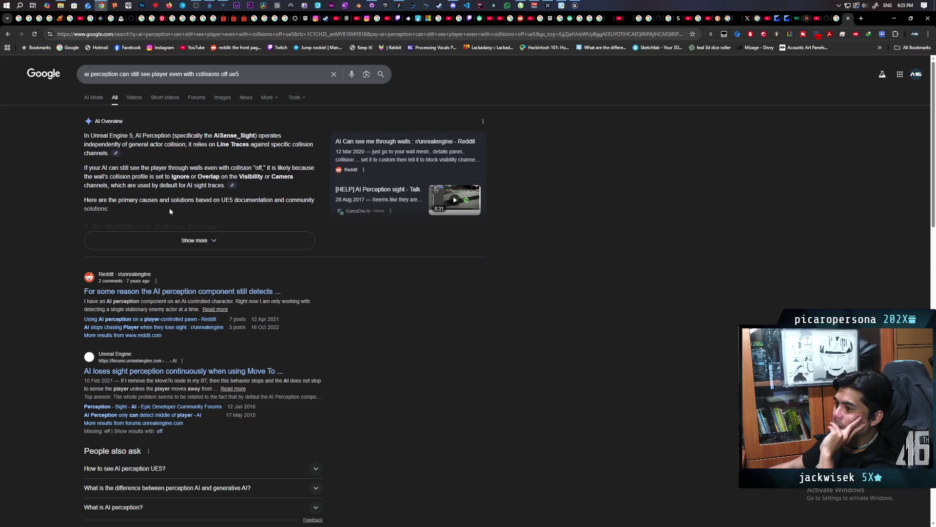
pyautogui.click(159, 241)
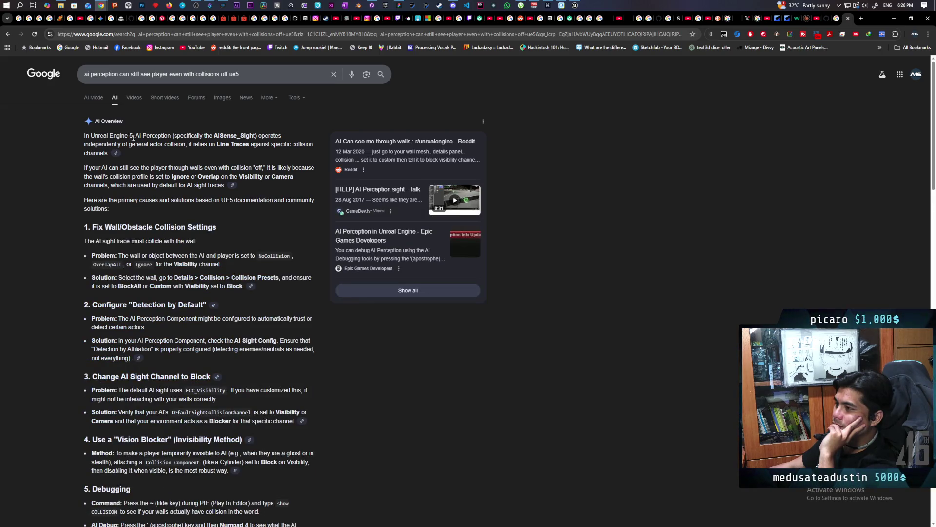
# Scroll the AI Overview fixes and check the Reddit thread on perception still detecting.
pyautogui.scroll(-5, 187, 181)
pyautogui.scroll(-2, 187, 181)
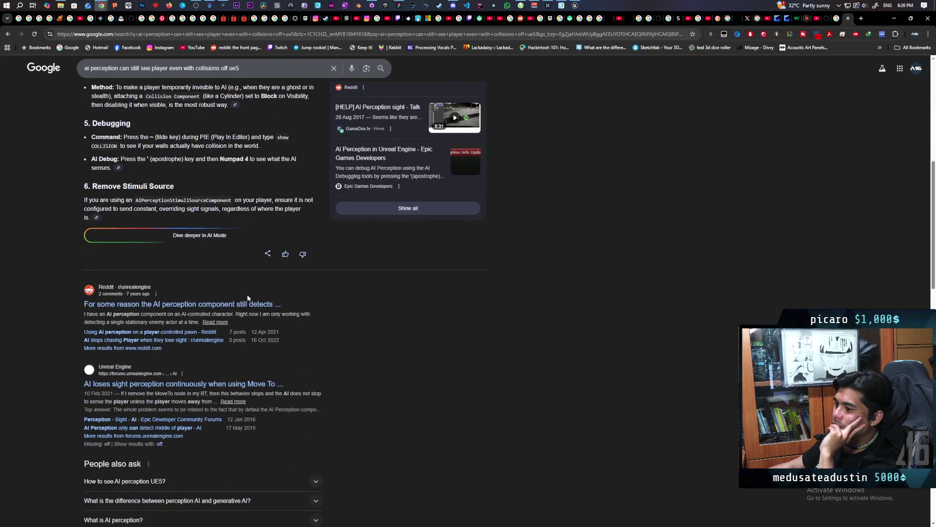
pyautogui.click(215, 304)
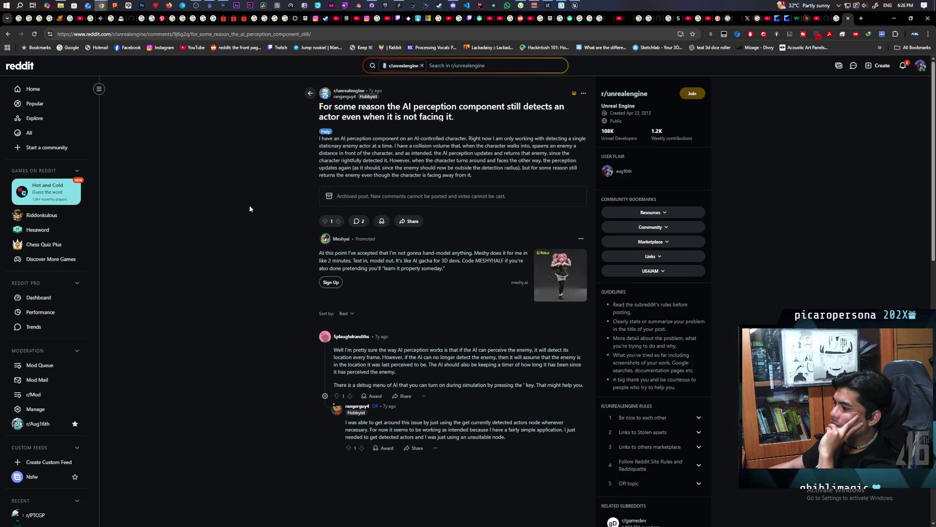
pyautogui.click(8, 34)
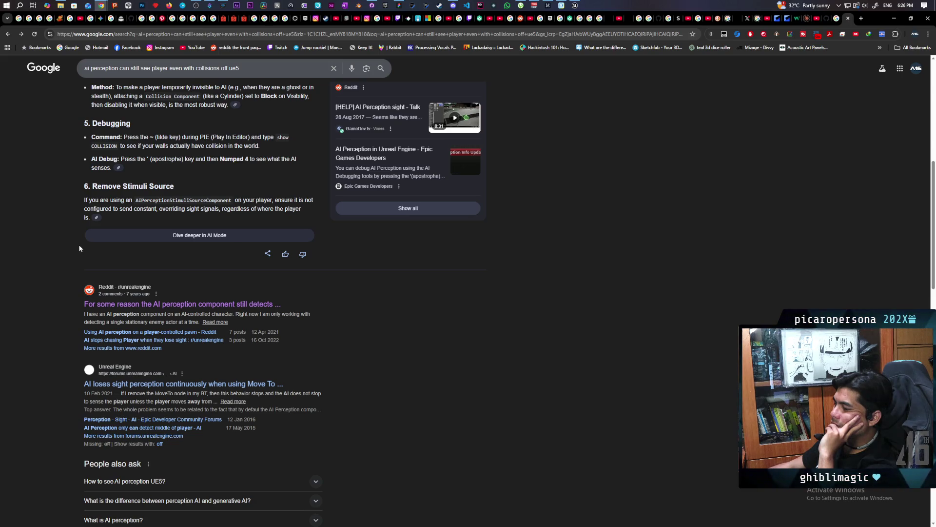
# Scroll through the remaining search results, then return to the Unreal Editor.
pyautogui.scroll(-5, 80, 249)
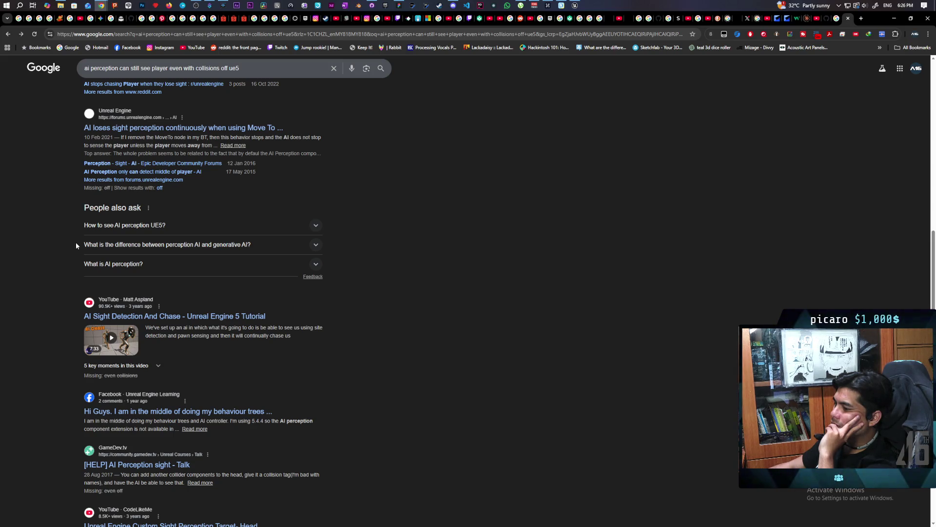
pyautogui.scroll(-2, 73, 240)
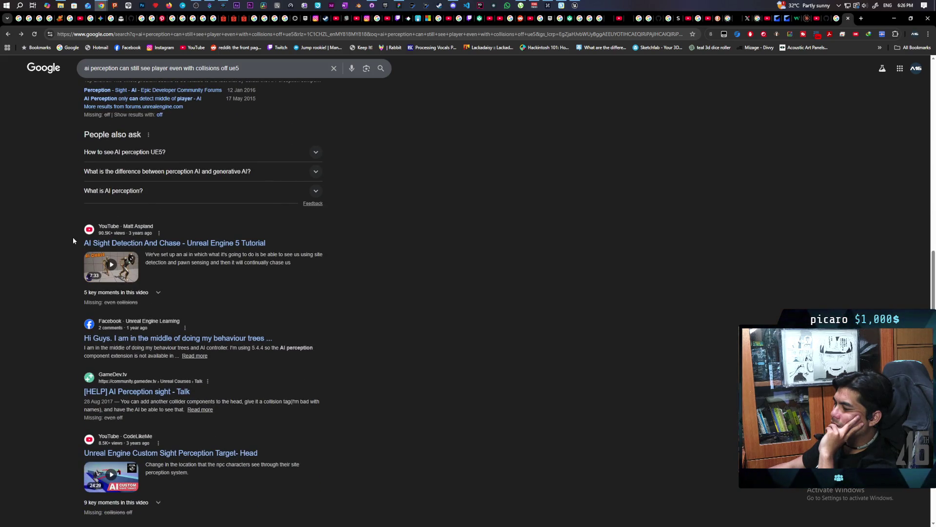
pyautogui.scroll(15, 73, 239)
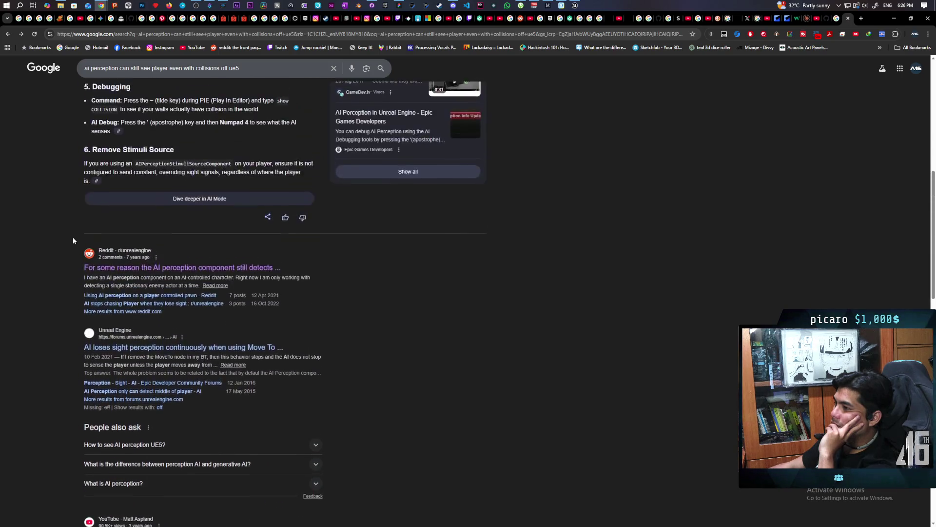
pyautogui.scroll(1, 73, 240)
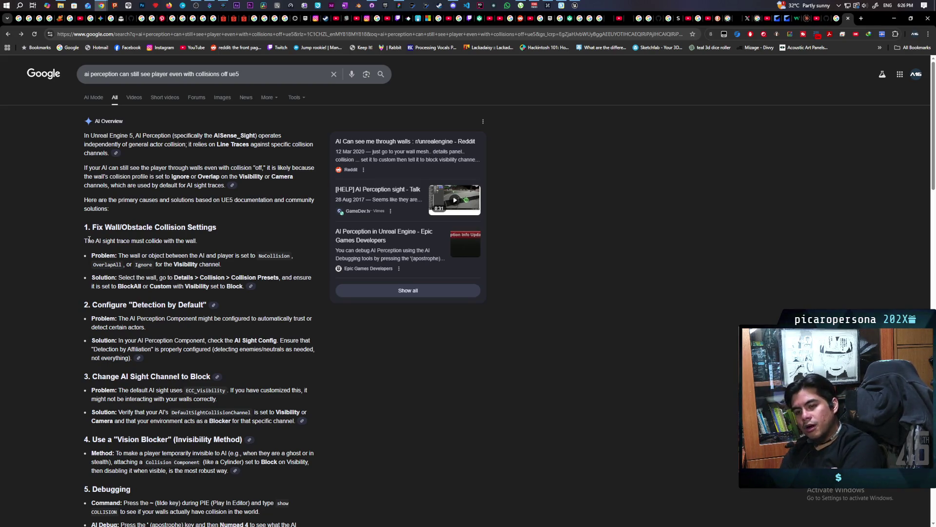
pyautogui.click(575, 5)
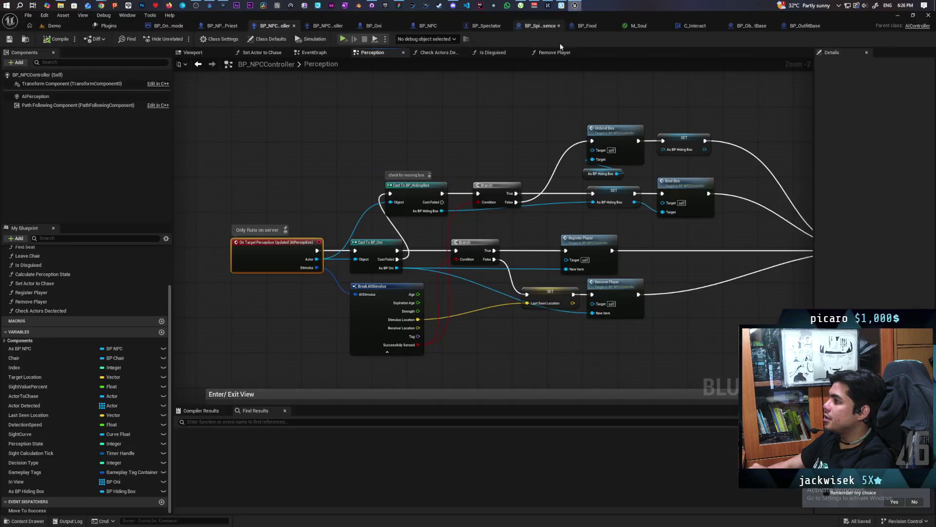
pyautogui.scroll(2, 344, 321)
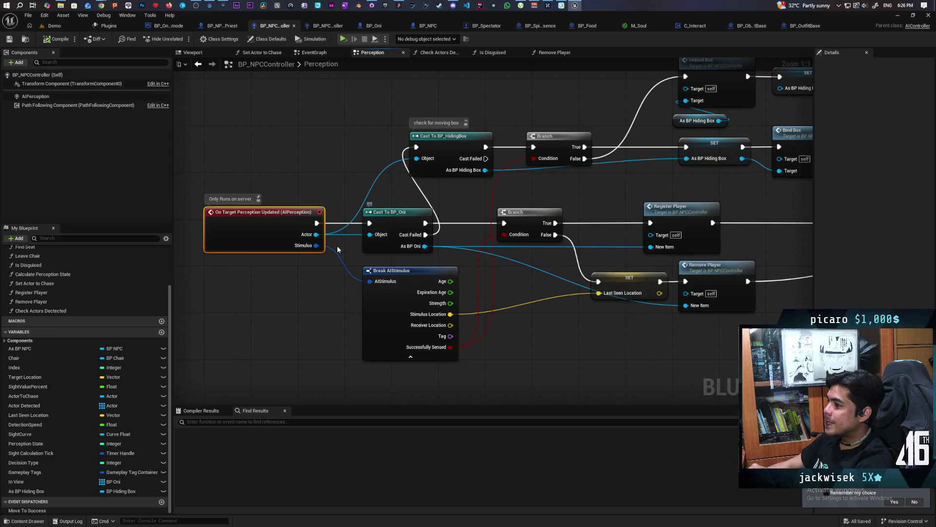
pyautogui.click(411, 357)
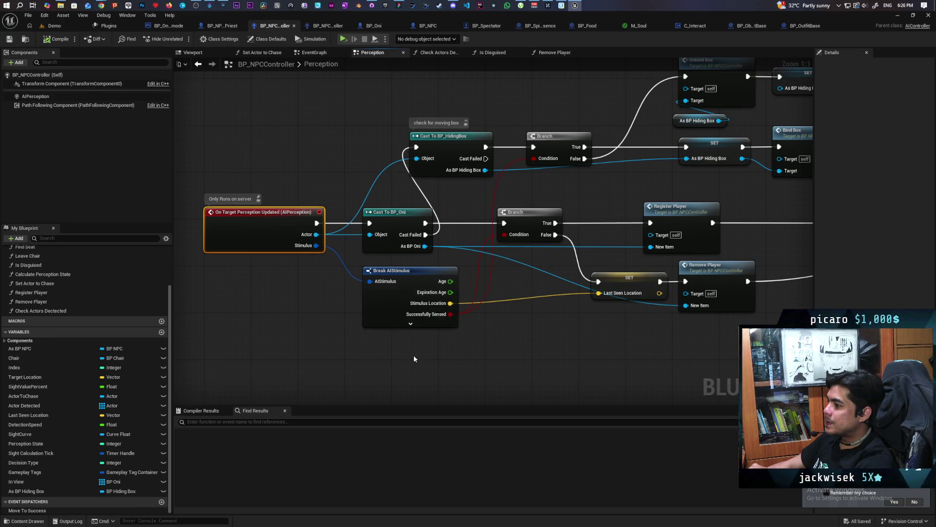
pyautogui.click(411, 323)
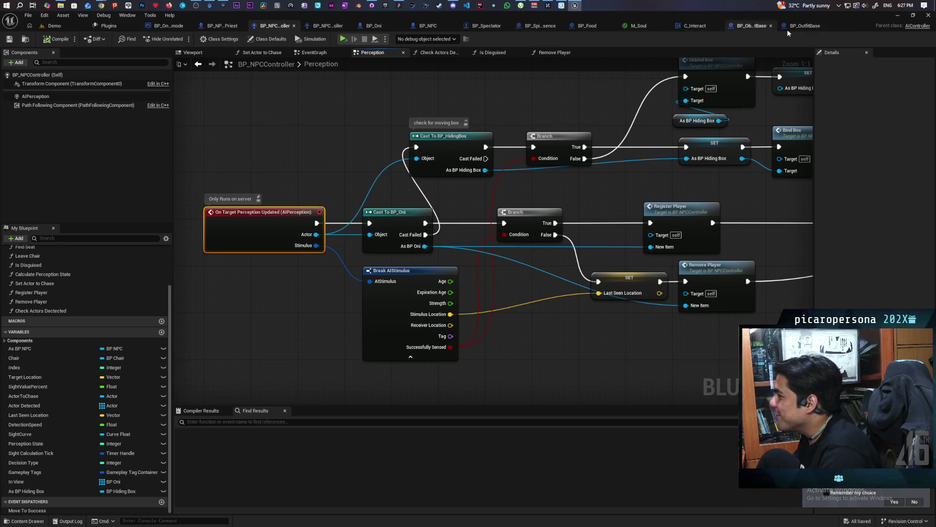
# Look over the lower node groups in the BP_ObjectBase event graph.
pyautogui.click(751, 28)
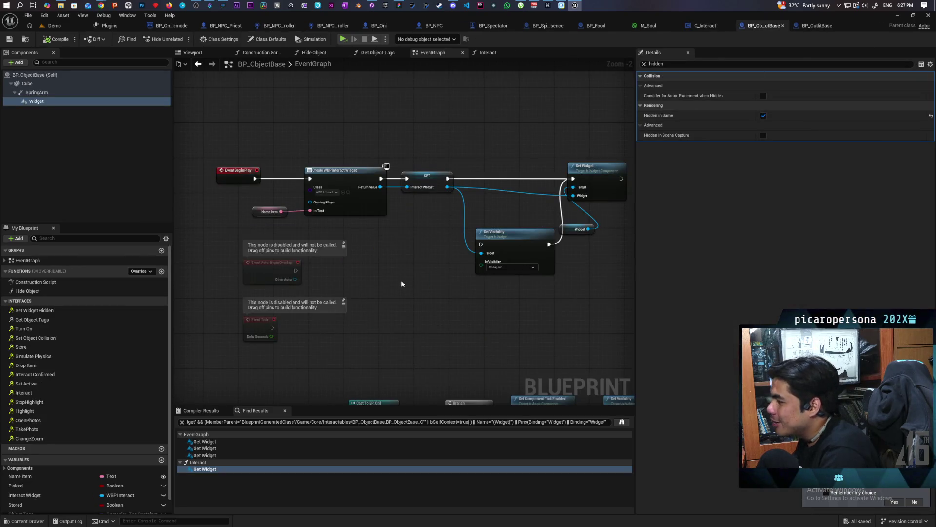
pyautogui.scroll(-3, 401, 283)
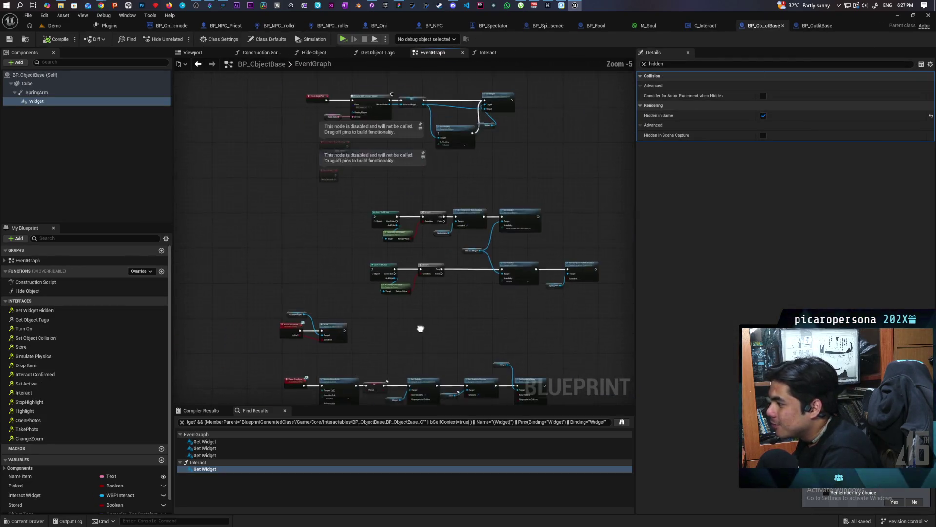
pyautogui.moveTo(445, 330); pyautogui.dragTo(379, 194)
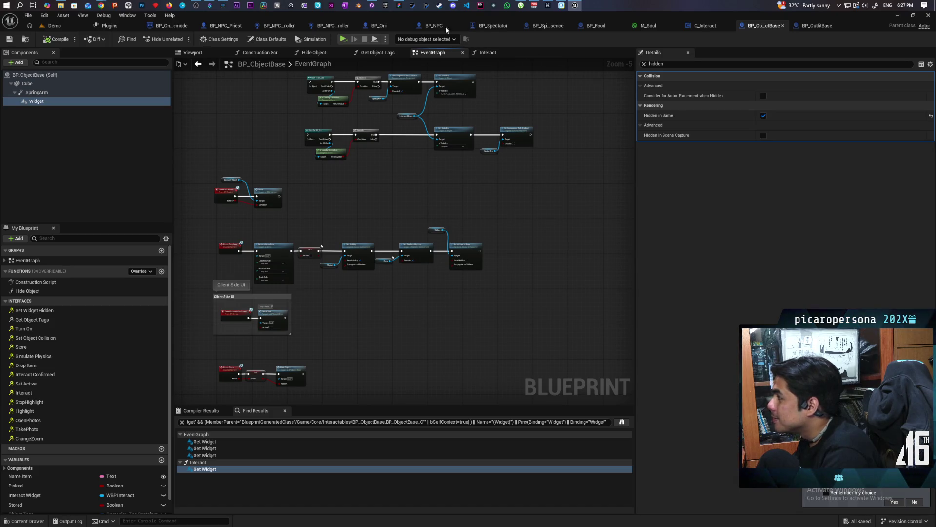
# Center the BP_Oni Kill and Revive nodes, where Exorcise hides the actor and disables tick.
pyautogui.click(379, 26)
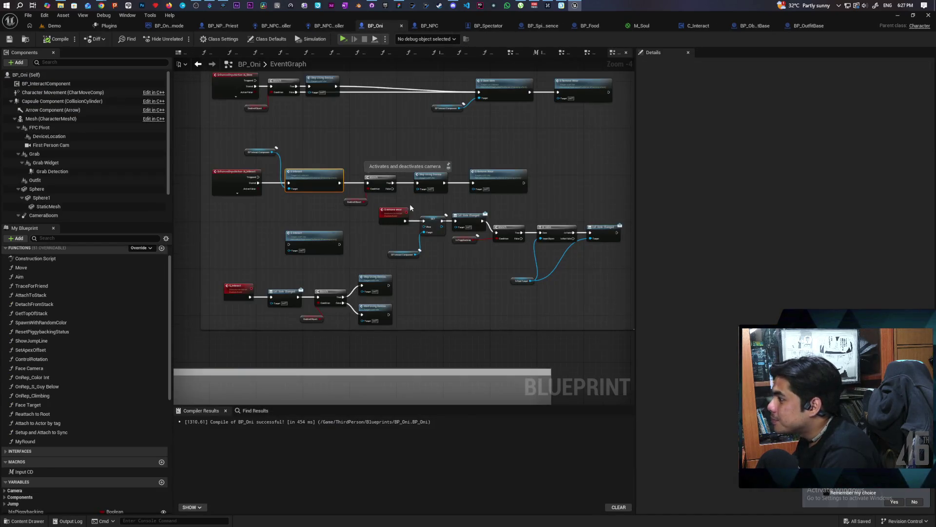
pyautogui.scroll(3, 401, 224)
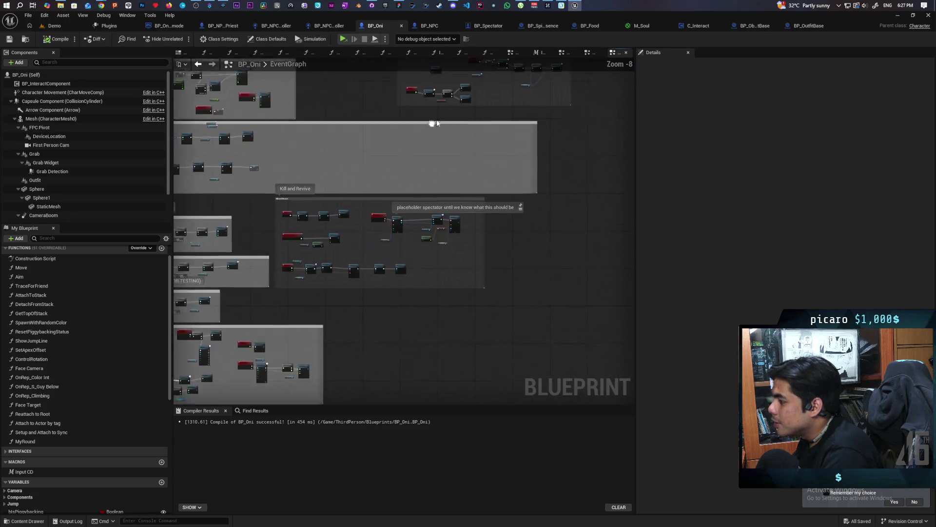
pyautogui.scroll(7, 402, 179)
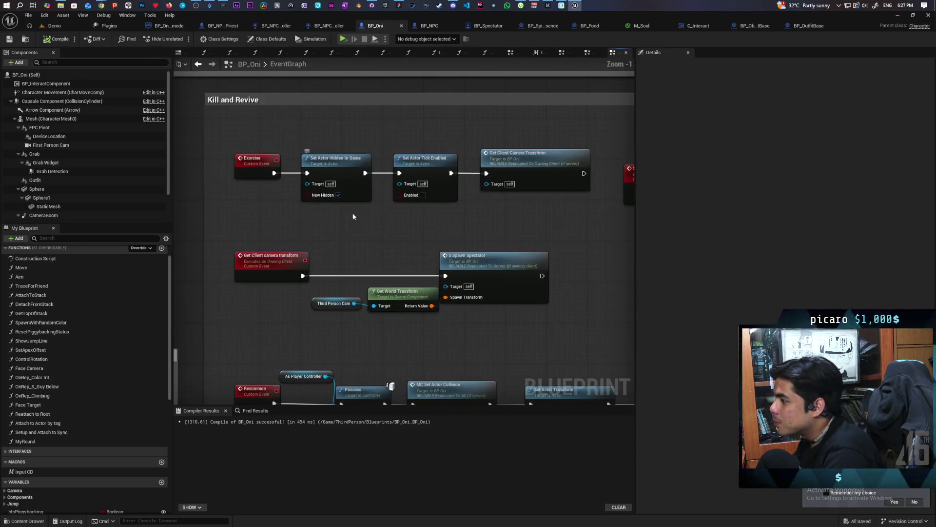
pyautogui.moveTo(271, 150); pyautogui.dragTo(522, 244)
pyautogui.click(377, 242)
pyautogui.moveTo(364, 167); pyautogui.dragTo(456, 184)
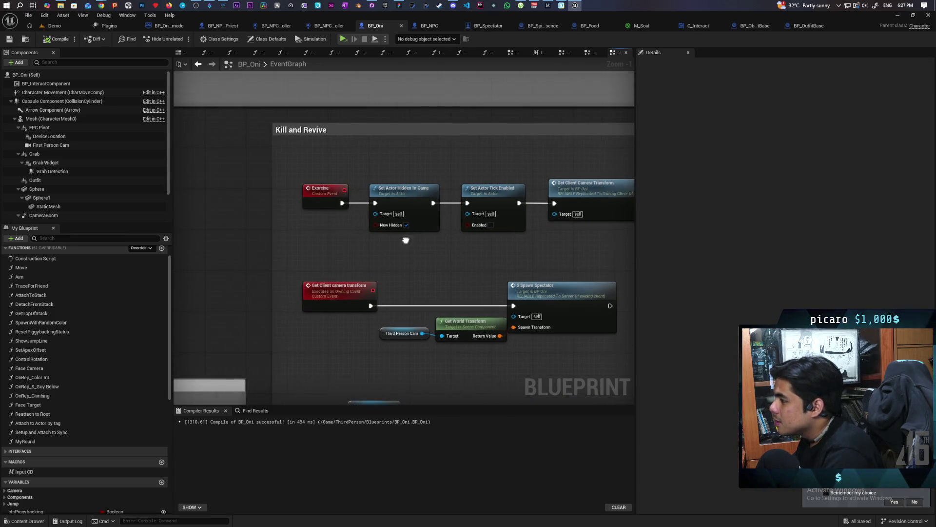